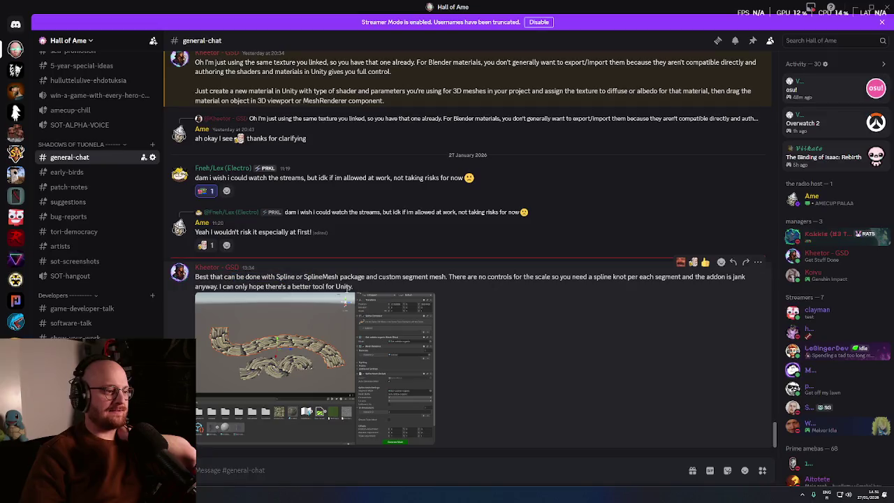
- Highlight part of the spline mesh message, then view the attached Unity spline screenshot enlarged
{"action": "left_click_drag", "start_coordinate": [297, 281], "coordinate": [340, 280]}
{"action": "left_click_drag", "start_coordinate": [340, 278], "coordinate": [580, 279]}
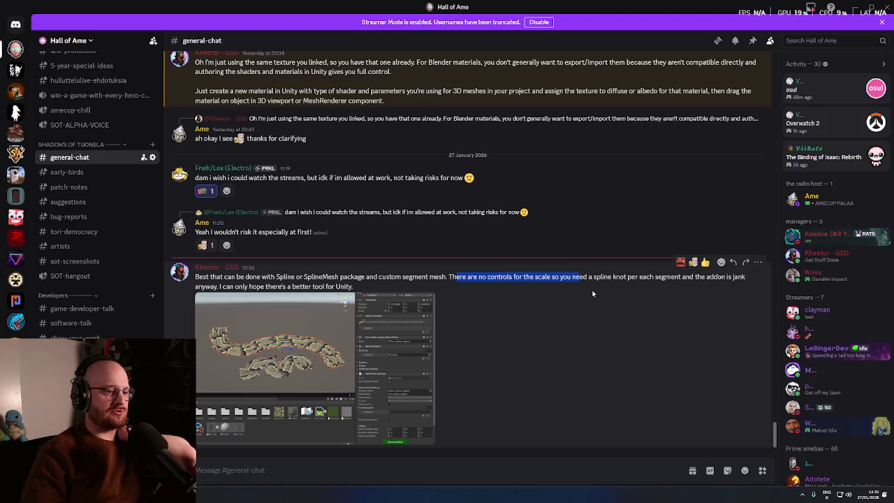
{"action": "left_click", "coordinate": [592, 294]}
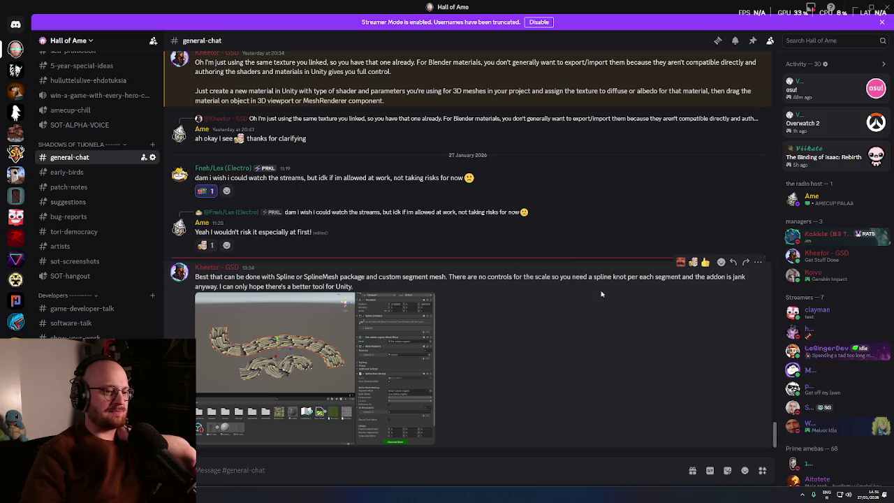
{"action": "left_click", "coordinate": [311, 385]}
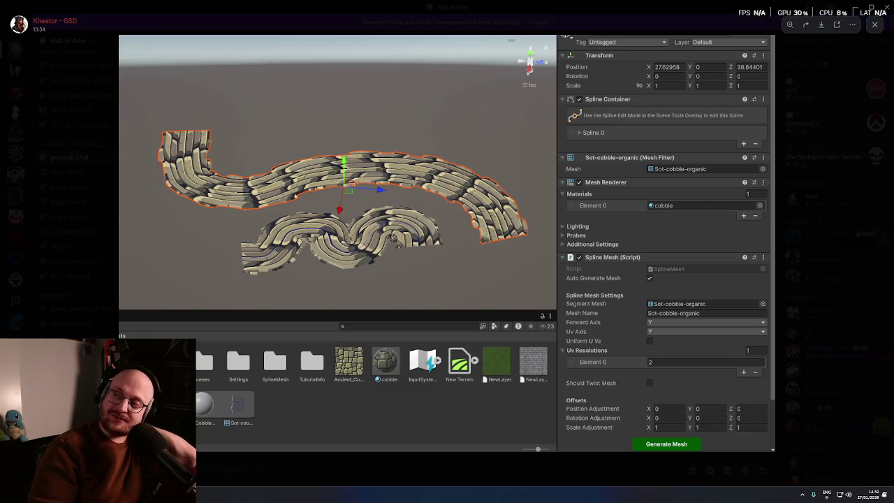
{"action": "key", "text": "Escape"}
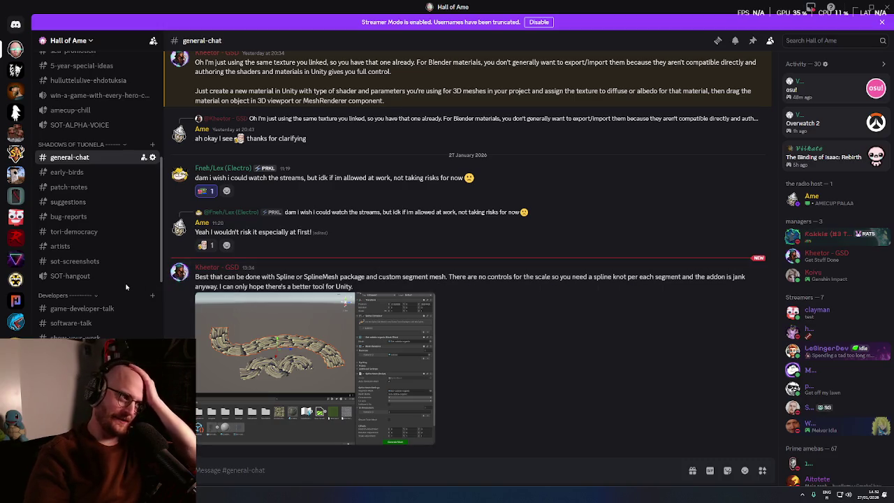
- Scroll through the server's channel list, then switch to the browser showing the Fable teaser
{"action": "scroll", "coordinate": [126, 285], "scroll_direction": "down", "scroll_amount": 5}
{"action": "scroll", "coordinate": [125, 281], "scroll_direction": "down", "scroll_amount": 10}
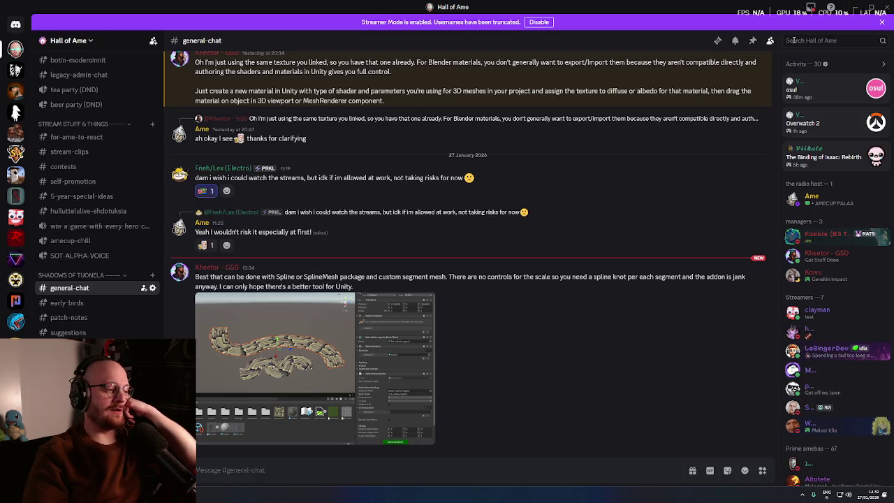
{"action": "scroll", "coordinate": [98, 311], "scroll_direction": "down", "scroll_amount": 5}
{"action": "scroll", "coordinate": [105, 316], "scroll_direction": "down", "scroll_amount": 6}
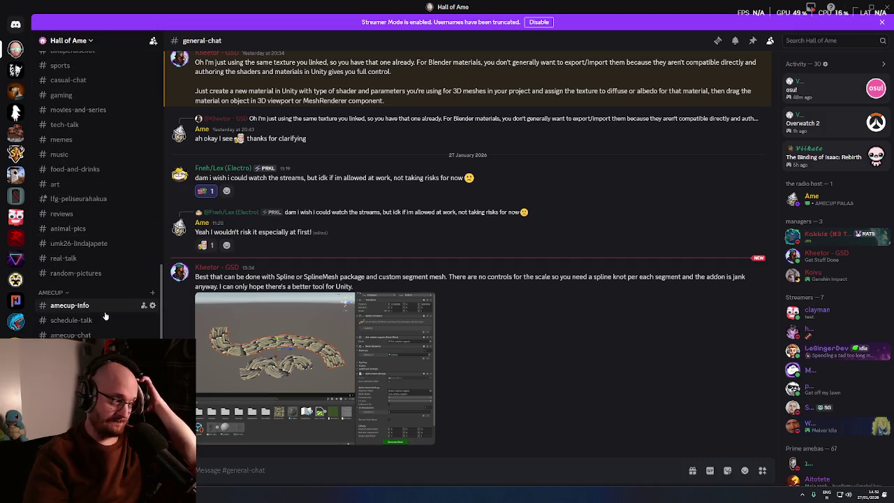
{"action": "scroll", "coordinate": [95, 317], "scroll_direction": "down", "scroll_amount": 1}
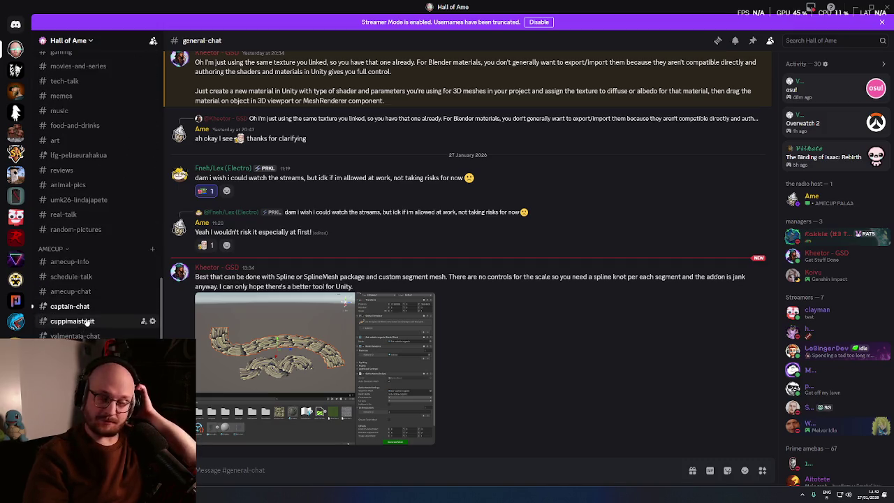
{"action": "scroll", "coordinate": [70, 313], "scroll_direction": "up", "scroll_amount": 15}
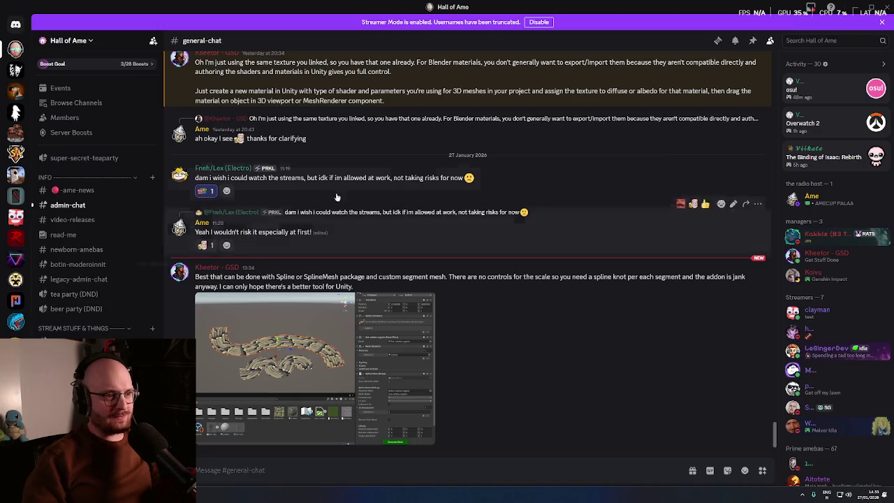
{"action": "key", "text": "alt+Tab"}
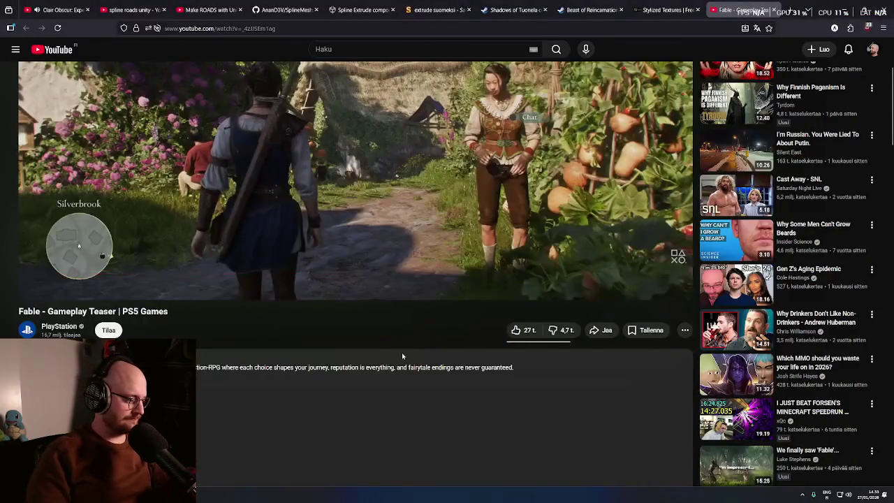
{"action": "scroll", "coordinate": [402, 352], "scroll_direction": "up", "scroll_amount": 2}
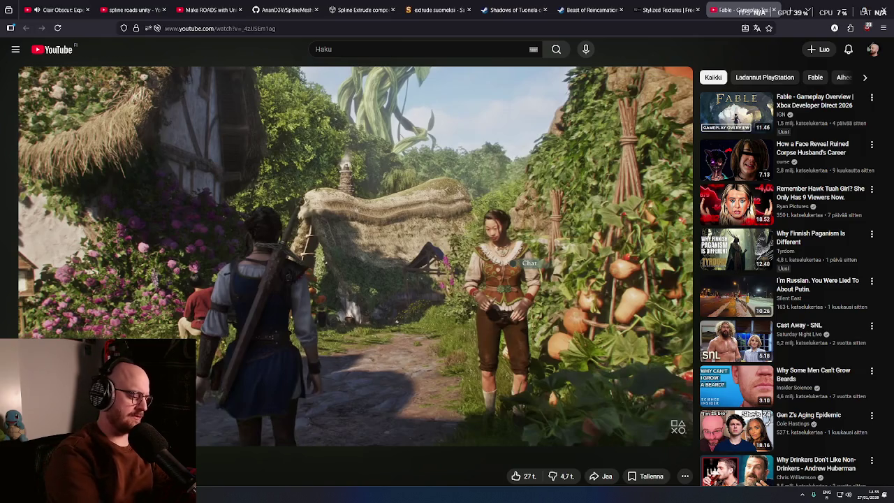
{"action": "key", "text": "ctrl+t"}
- Search Google for 'netherlands groningen' and skim the results
{"action": "type", "text": "netherla"}
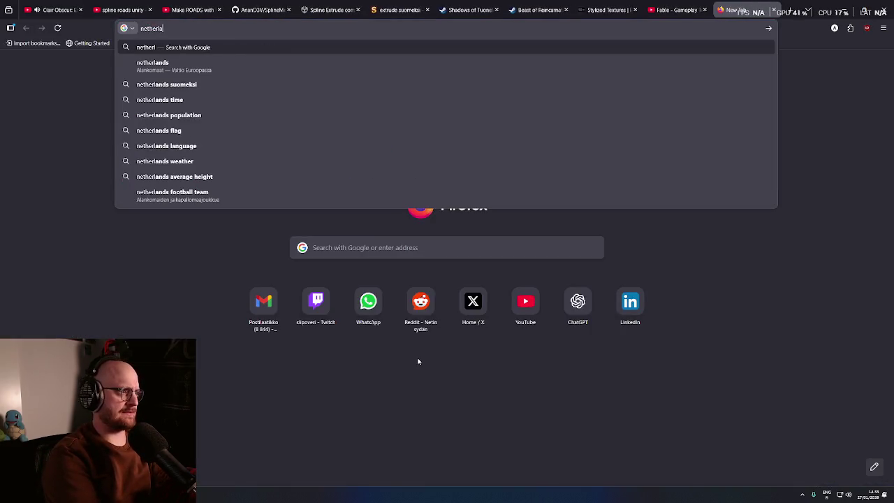
{"action": "type", "text": "nds groni"}
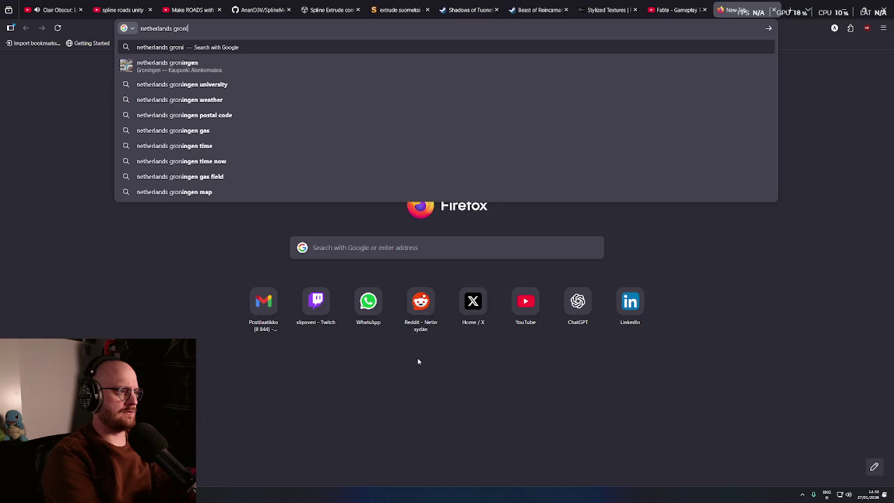
{"action": "type", "text": "ngen"}
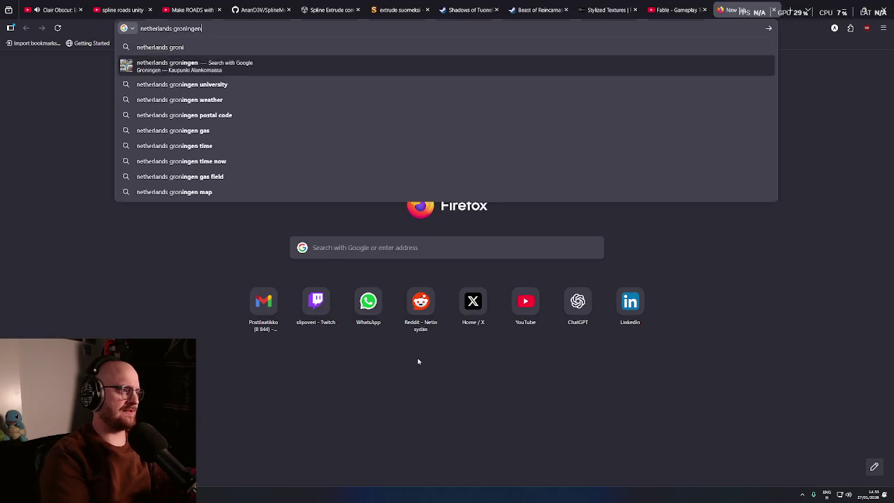
{"action": "key", "text": "Return"}
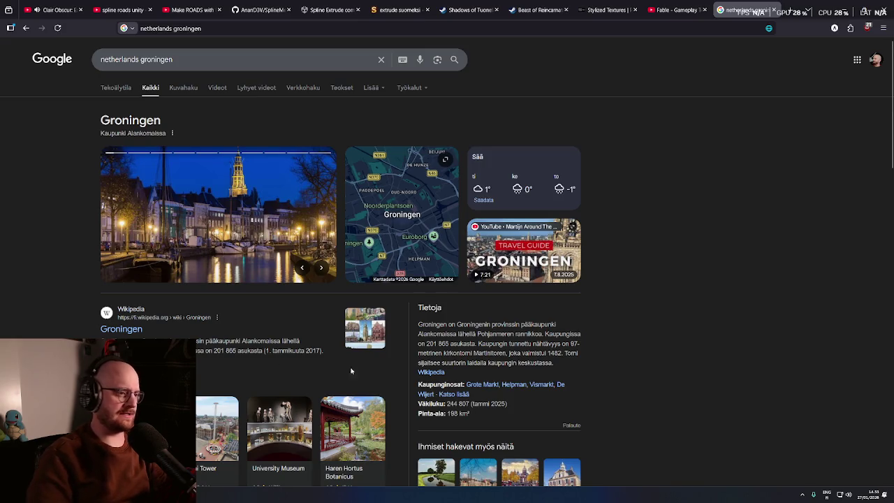
{"action": "scroll", "coordinate": [635, 311], "scroll_direction": "down", "scroll_amount": 1}
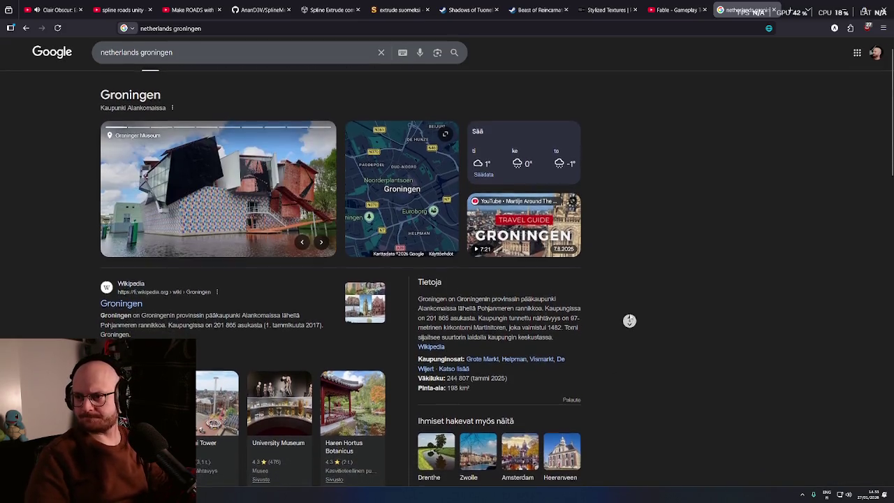
{"action": "scroll", "coordinate": [630, 318], "scroll_direction": "up", "scroll_amount": 1}
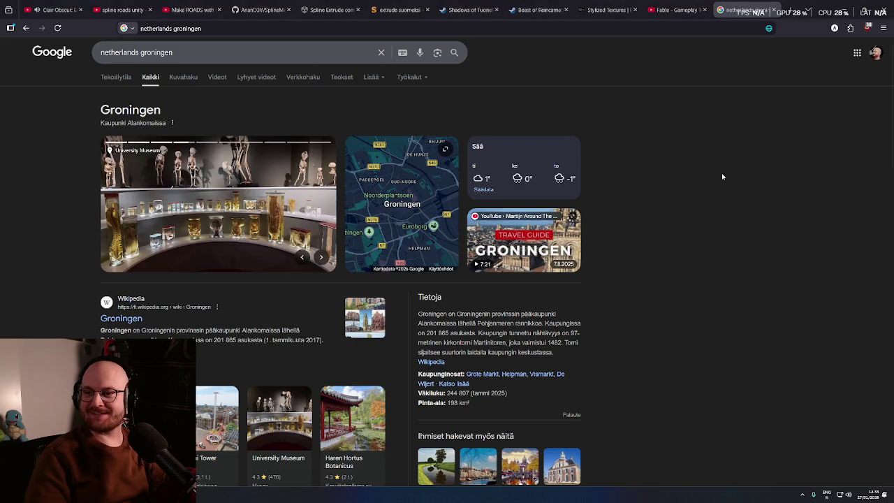
- Search 'Bourgondisch Brabant' in a second new tab
{"action": "key", "text": "ctrl+t"}
{"action": "type", "text": "Bourgondisch Brabant"}
{"action": "key", "text": "Return"}
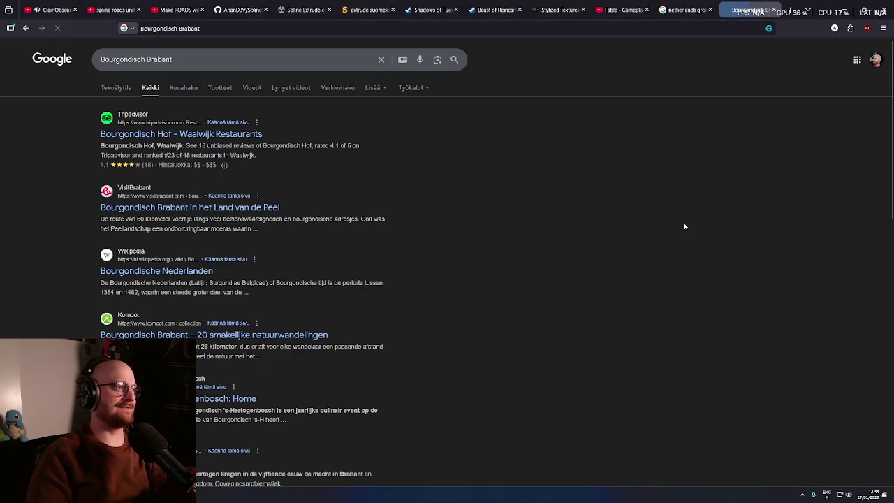
{"action": "scroll", "coordinate": [81, 156], "scroll_direction": "down", "scroll_amount": 1}
{"action": "scroll", "coordinate": [77, 164], "scroll_direction": "down", "scroll_amount": 2}
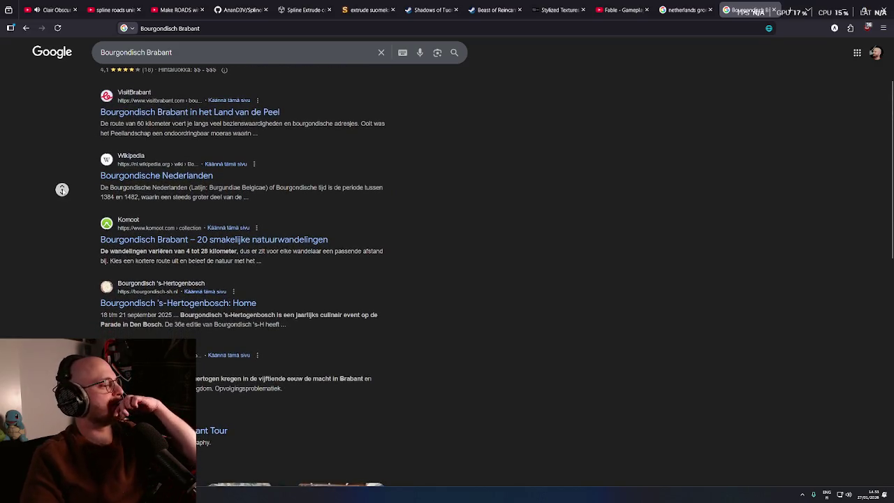
{"action": "scroll", "coordinate": [76, 151], "scroll_direction": "up", "scroll_amount": 1}
{"action": "scroll", "coordinate": [85, 153], "scroll_direction": "up", "scroll_amount": 1}
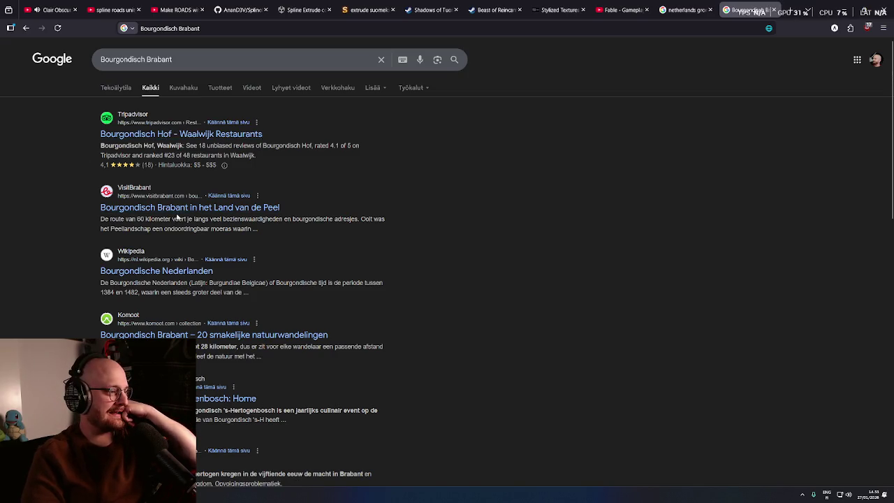
{"action": "scroll", "coordinate": [177, 218], "scroll_direction": "down", "scroll_amount": 1}
{"action": "left_click", "coordinate": [210, 162]}
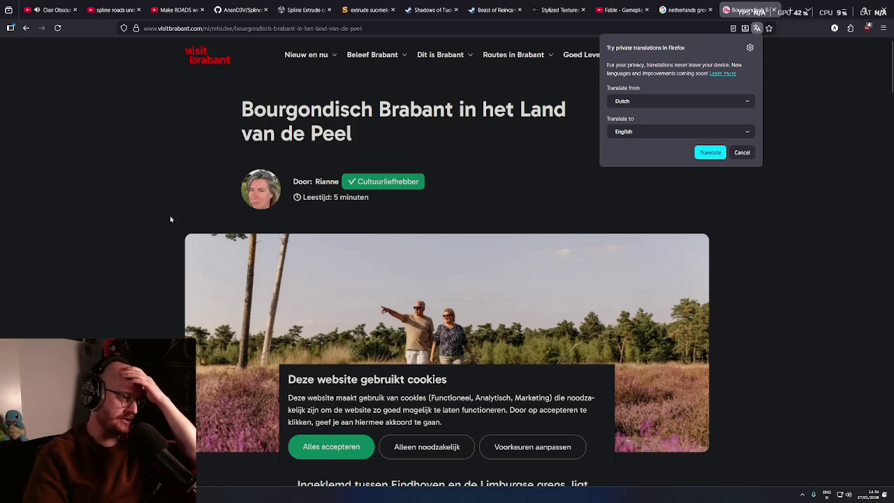
{"action": "left_click", "coordinate": [731, 157]}
{"action": "scroll", "coordinate": [450, 367], "scroll_direction": "down", "scroll_amount": 3}
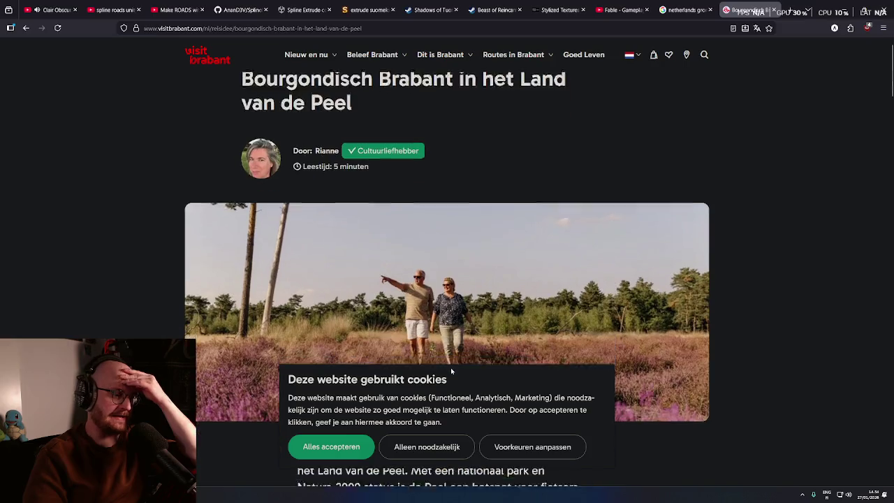
{"action": "left_click", "coordinate": [426, 446]}
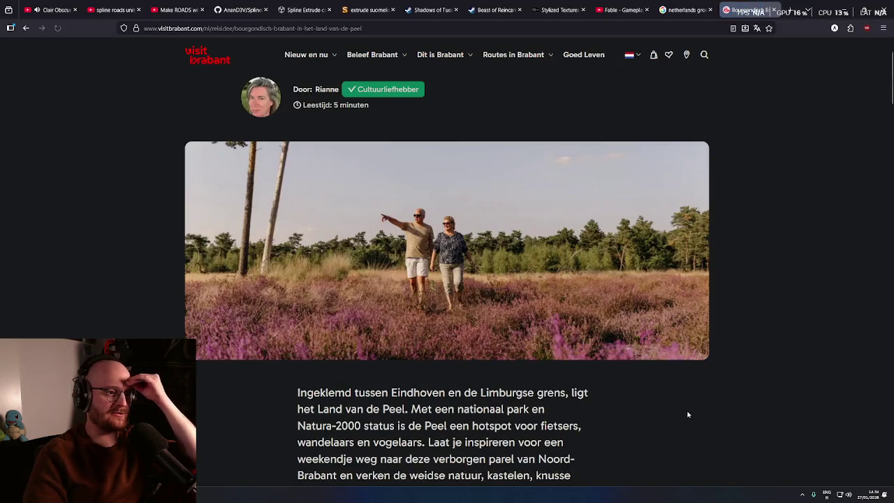
{"action": "middle_click", "coordinate": [630, 409]}
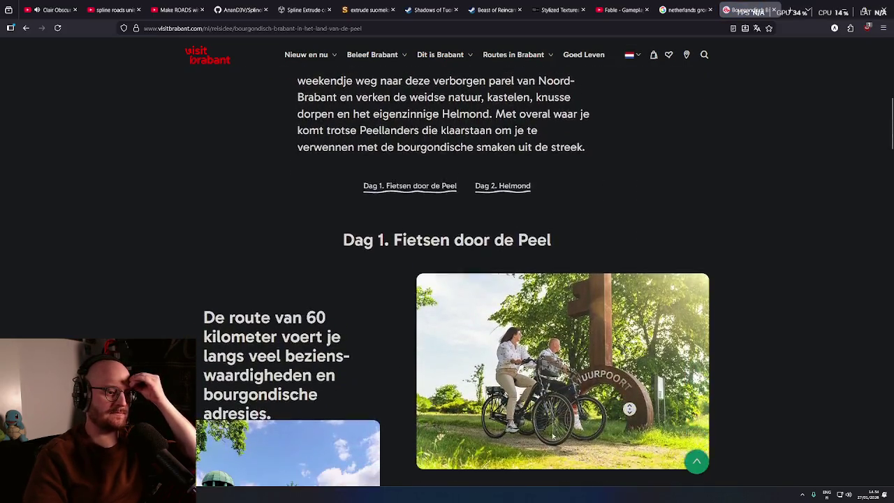
{"action": "scroll", "coordinate": [560, 435], "scroll_direction": "down", "scroll_amount": 2}
{"action": "middle_click", "coordinate": [560, 435]}
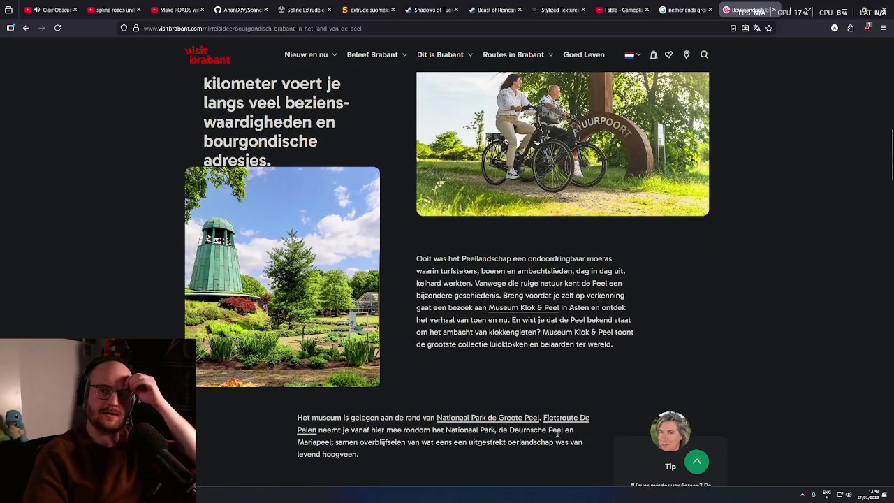
{"action": "middle_click", "coordinate": [565, 450]}
{"action": "middle_click", "coordinate": [551, 383]}
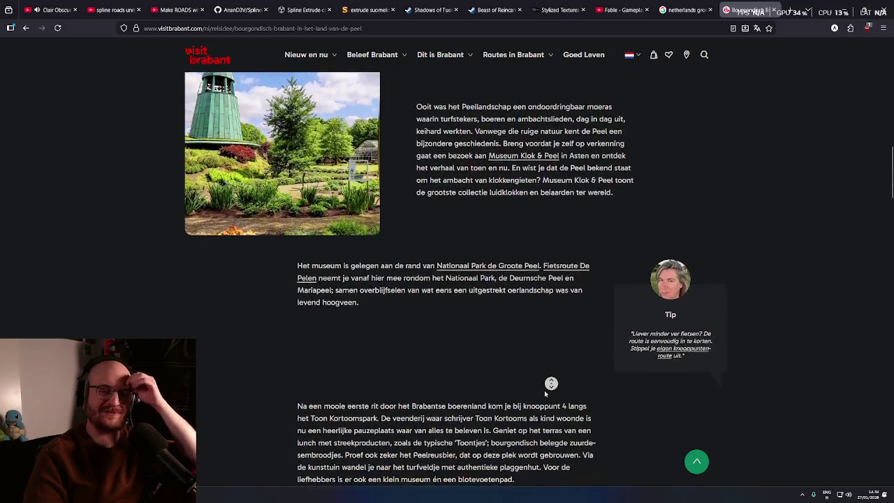
{"action": "middle_click", "coordinate": [545, 393]}
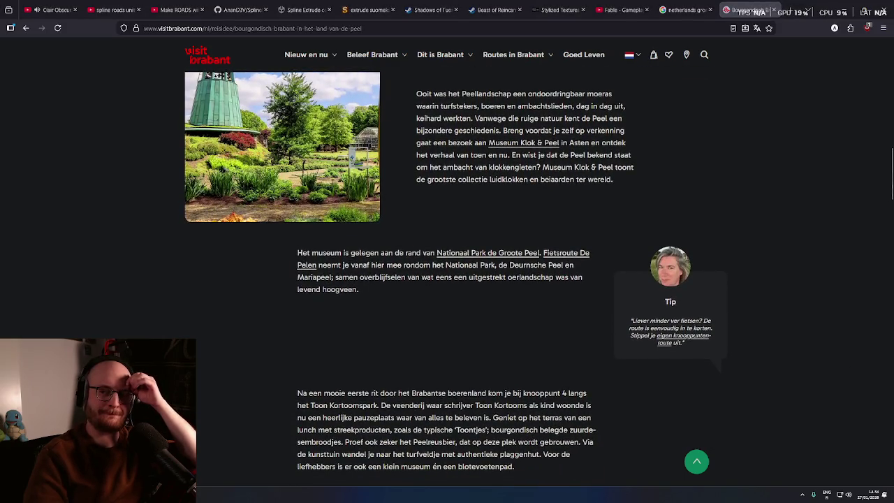
{"action": "scroll", "coordinate": [482, 356], "scroll_direction": "down", "scroll_amount": 3}
{"action": "scroll", "coordinate": [534, 371], "scroll_direction": "down", "scroll_amount": 10}
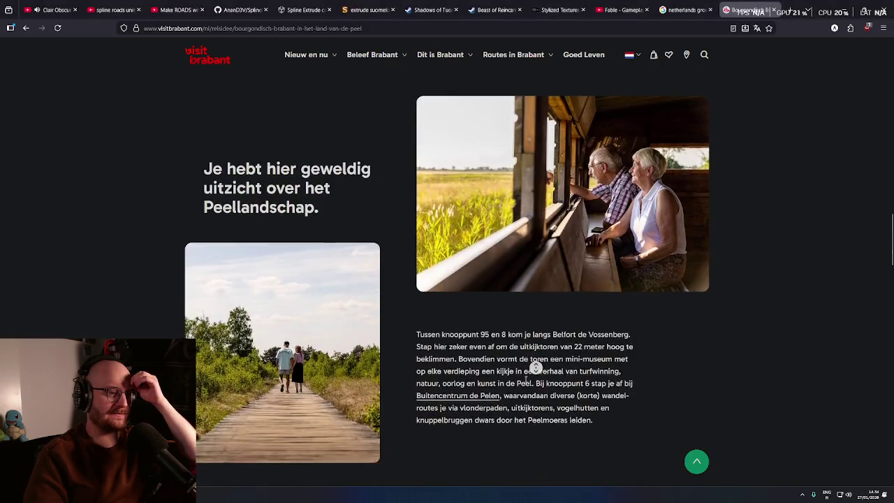
{"action": "key", "text": "alt+Left"}
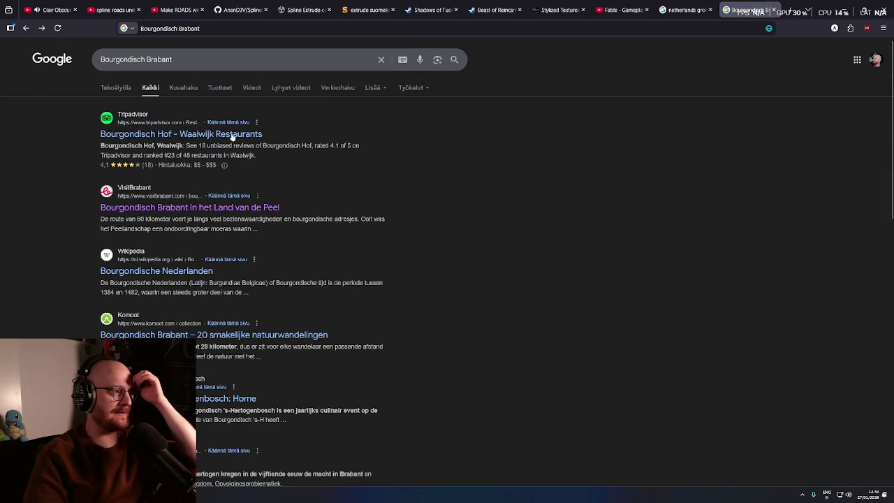
{"action": "scroll", "coordinate": [280, 280], "scroll_direction": "up", "scroll_amount": 1}
{"action": "type", "text": "/helmond"}
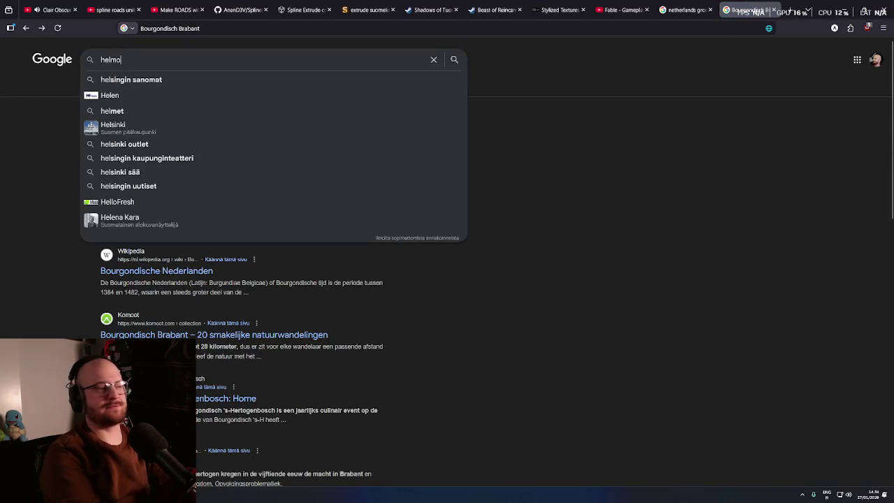
- Search for Helmond and scroll through the results
{"action": "key", "text": "Return"}
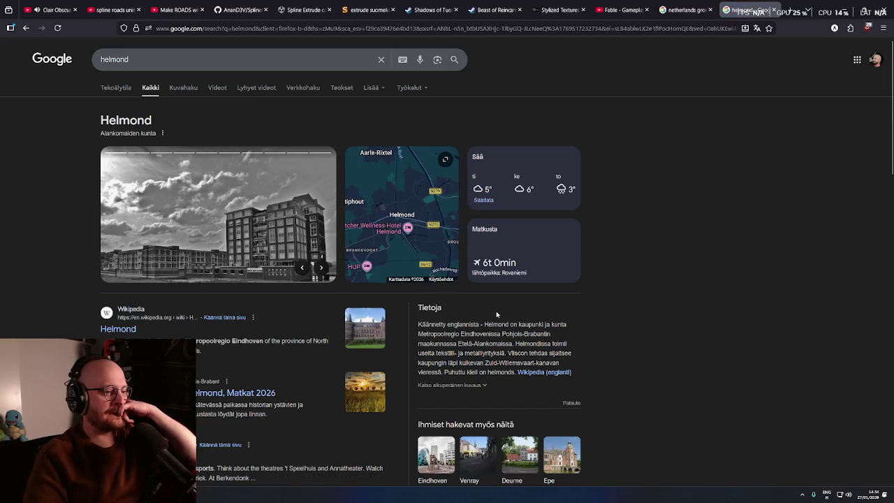
{"action": "scroll", "coordinate": [497, 314], "scroll_direction": "down", "scroll_amount": 1}
{"action": "scroll", "coordinate": [193, 133], "scroll_direction": "up", "scroll_amount": 1}
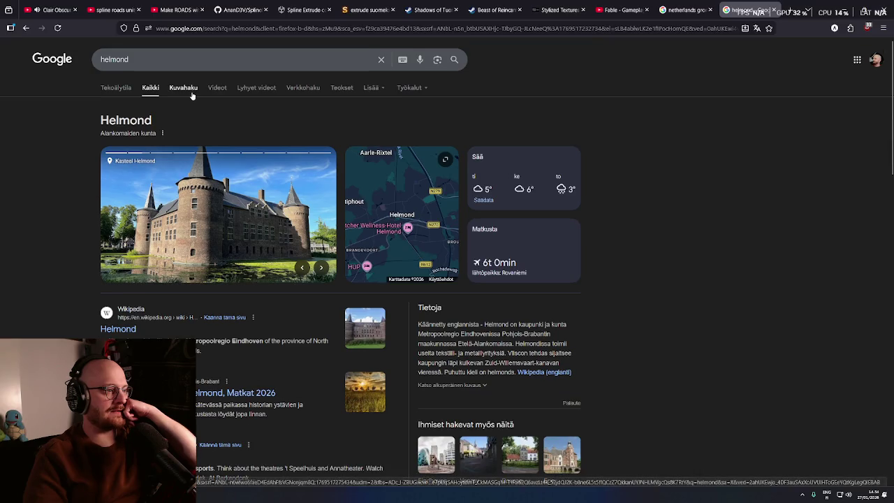
{"action": "scroll", "coordinate": [279, 231], "scroll_direction": "down", "scroll_amount": 3}
{"action": "scroll", "coordinate": [288, 238], "scroll_direction": "up", "scroll_amount": 3}
- Refine the search to 'helmond google maps' and block the location request
{"action": "left_click", "coordinate": [180, 60]}
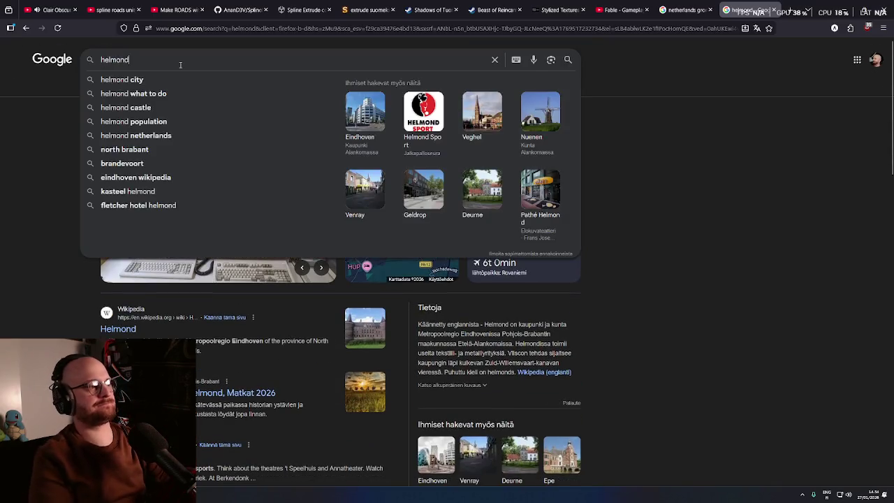
{"action": "type", "text": "google maps"}
{"action": "key", "text": "Return"}
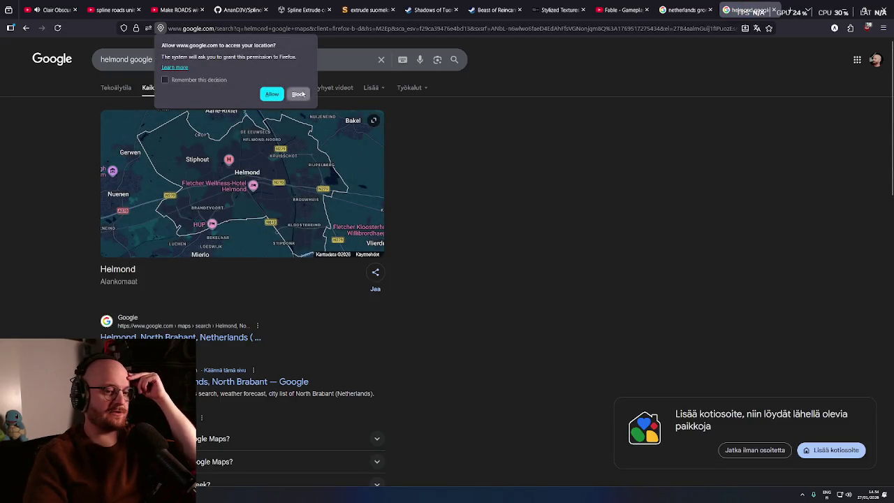
{"action": "left_click", "coordinate": [301, 94]}
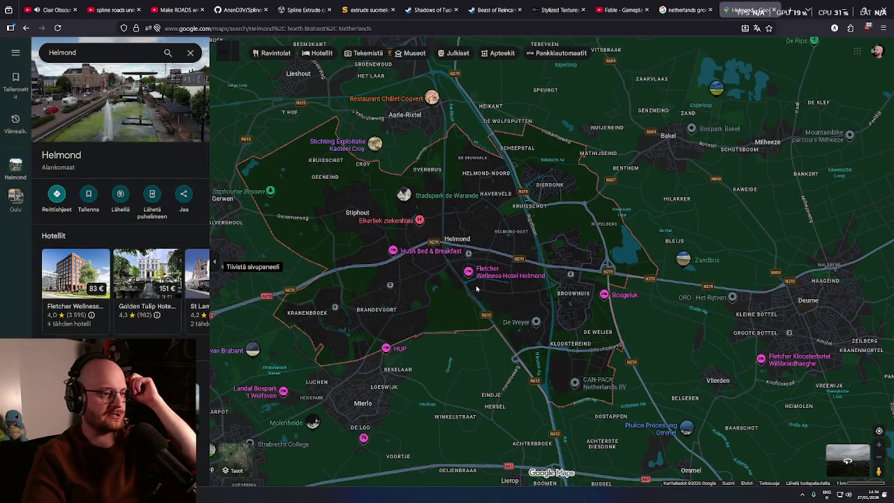
- Zoom the Helmond map out to the Netherlands and western Germany, then open a blank tab
{"action": "scroll", "coordinate": [465, 273], "scroll_direction": "down", "scroll_amount": 5}
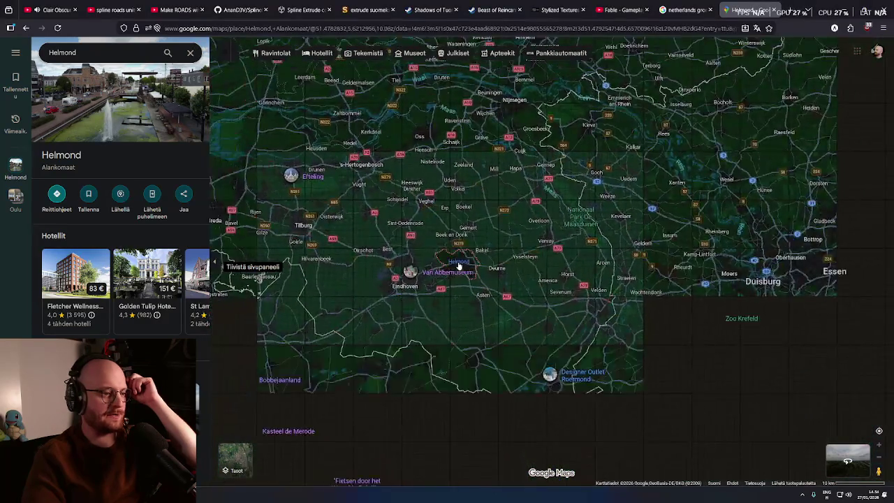
{"action": "scroll", "coordinate": [459, 266], "scroll_direction": "down", "scroll_amount": 3}
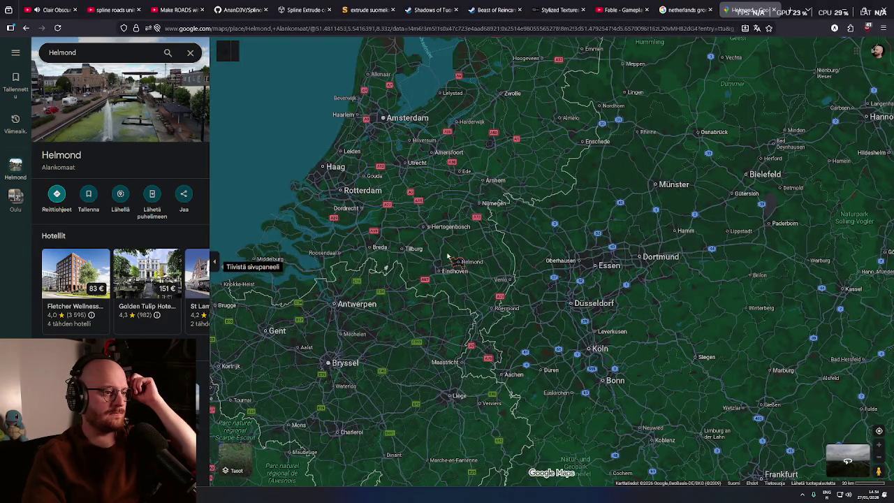
{"action": "scroll", "coordinate": [451, 258], "scroll_direction": "down", "scroll_amount": 3}
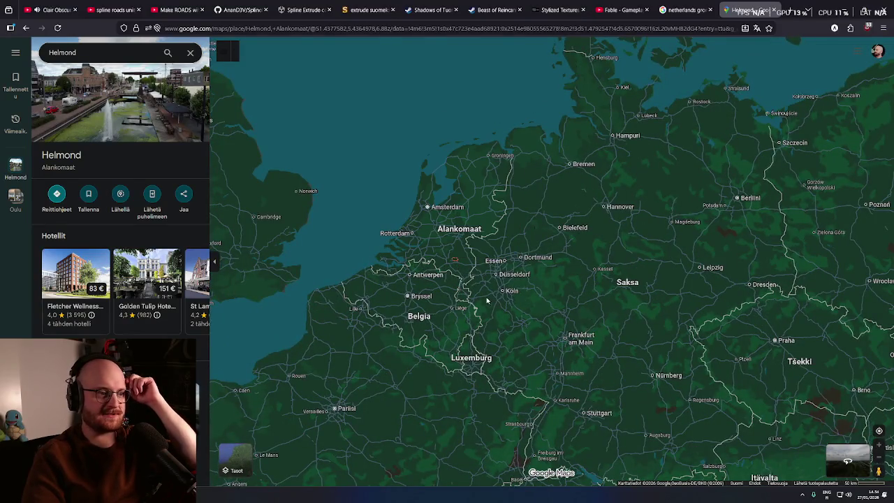
{"action": "scroll", "coordinate": [455, 264], "scroll_direction": "up", "scroll_amount": 1}
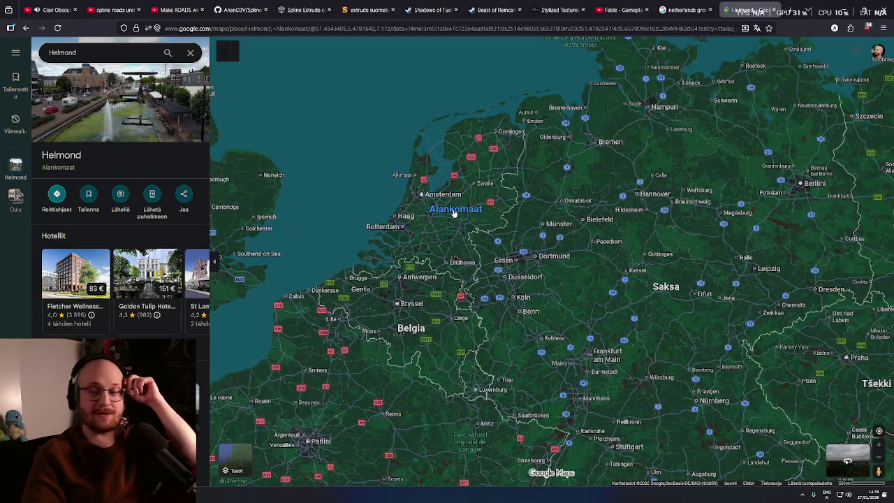
{"action": "mouse_move", "coordinate": [454, 215]}
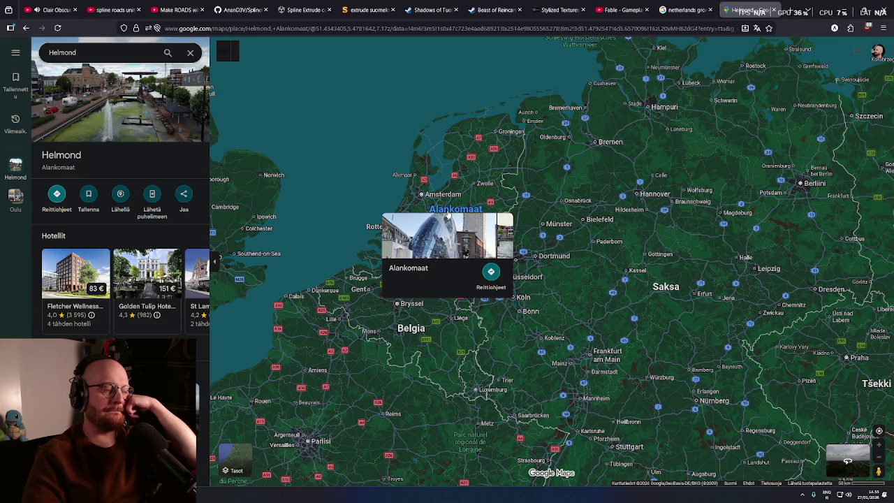
{"action": "key", "text": "ctrl+t"}
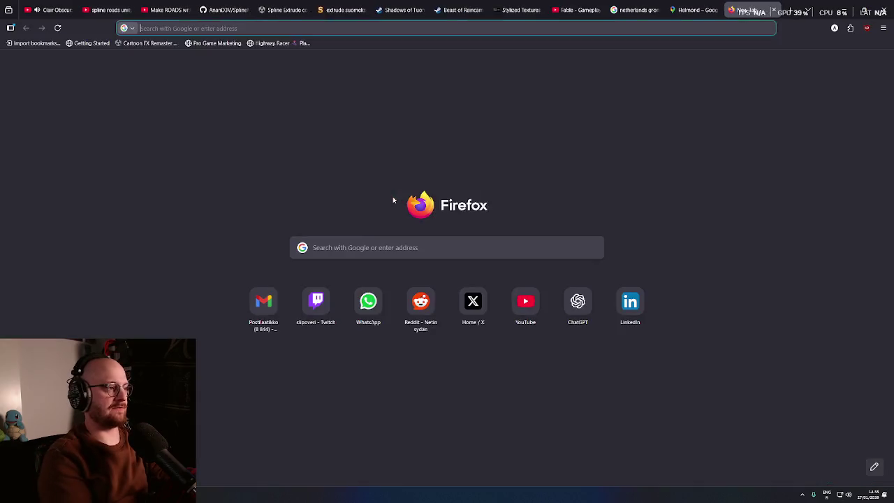
- Look up the word 'alanko' on Sanakirja.org, replacing the old search 'extrude'
{"action": "type", "text": "saml-idp.op.fi/"}
{"action": "left_click", "coordinate": [544, 63]}
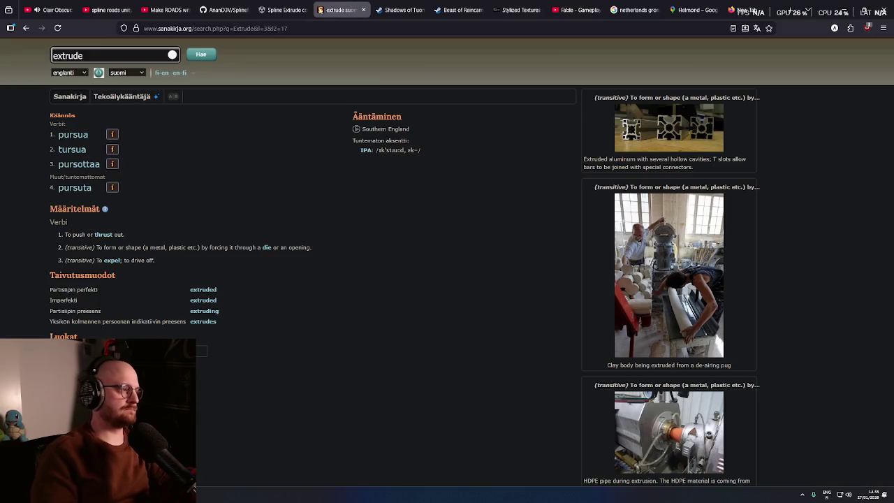
{"action": "key", "text": "ctrl+a"}
{"action": "key", "text": "BackSpace"}
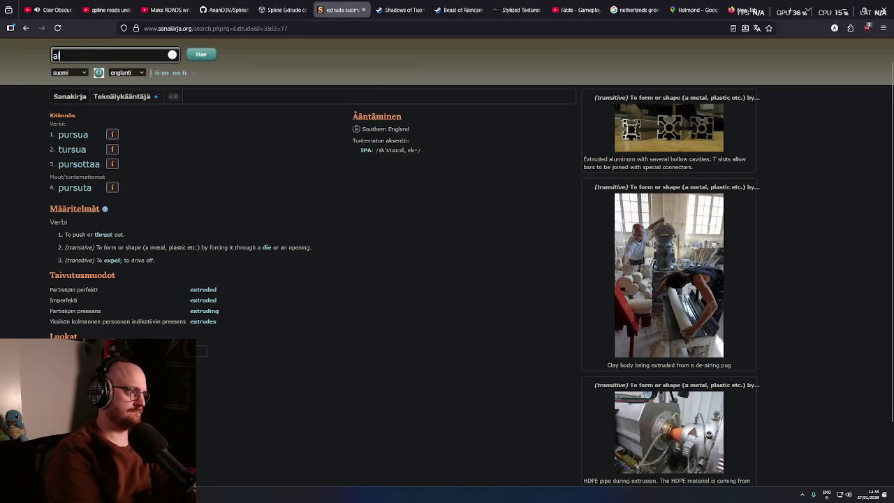
{"action": "type", "text": "alanko"}
{"action": "key", "text": "Return"}
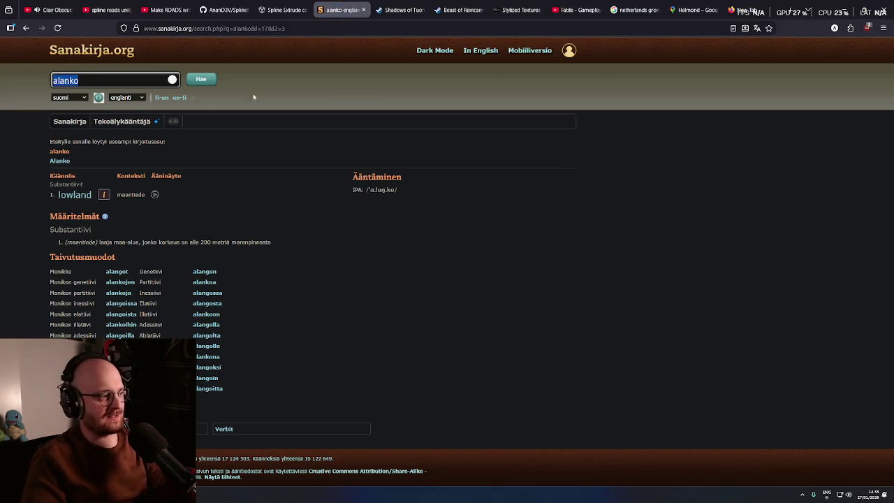
- Back on the Helmond map, zoom in and enter Street View in central Helmond facing Nieuwstraat
{"action": "left_click", "coordinate": [751, 9]}
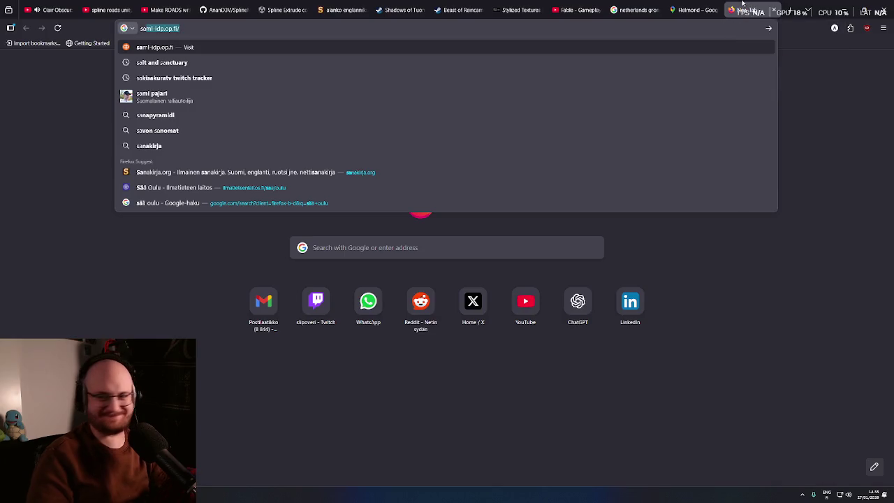
{"action": "left_click", "coordinate": [769, 10]}
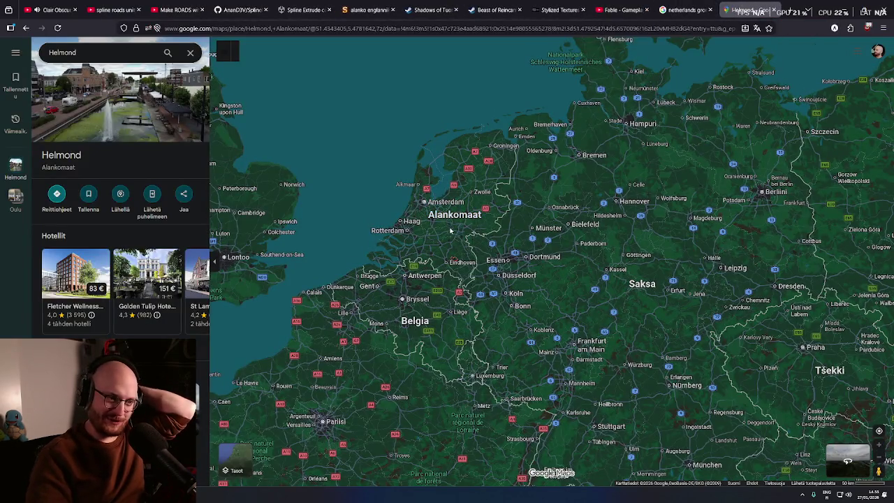
{"action": "scroll", "coordinate": [458, 255], "scroll_direction": "up", "scroll_amount": 2}
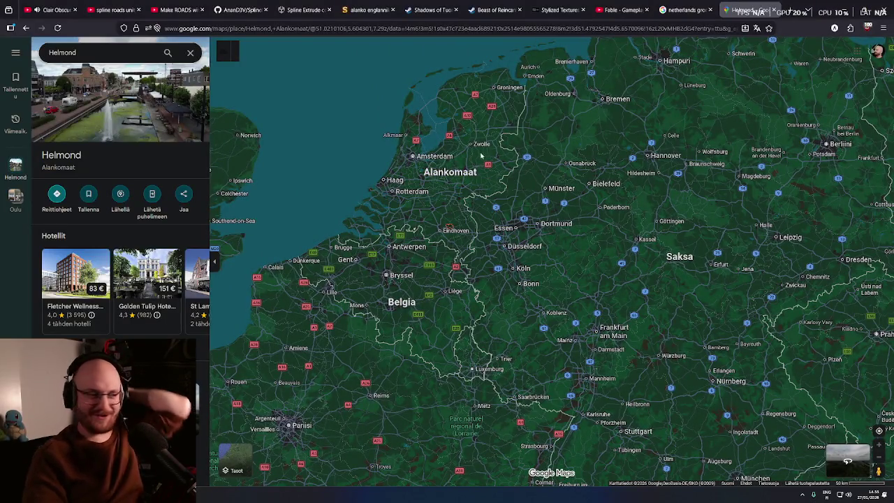
{"action": "scroll", "coordinate": [454, 231], "scroll_direction": "up", "scroll_amount": 6}
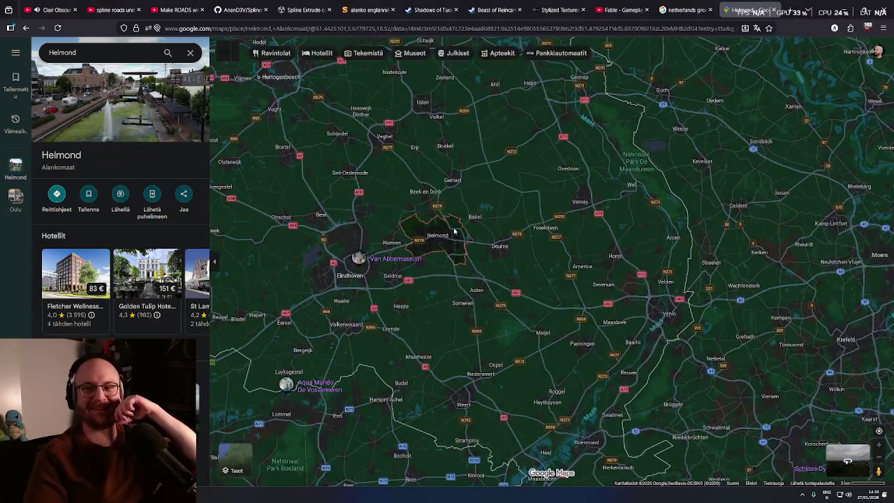
{"action": "scroll", "coordinate": [447, 242], "scroll_direction": "up", "scroll_amount": 3}
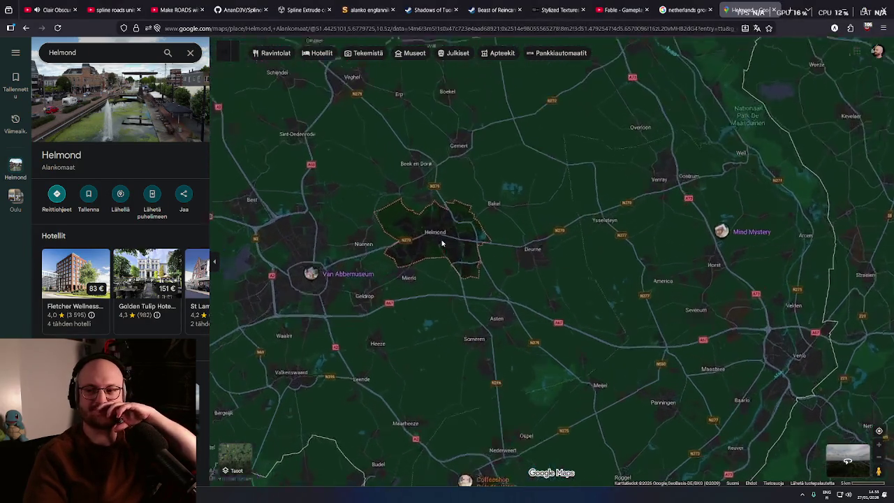
{"action": "scroll", "coordinate": [431, 228], "scroll_direction": "up", "scroll_amount": 3}
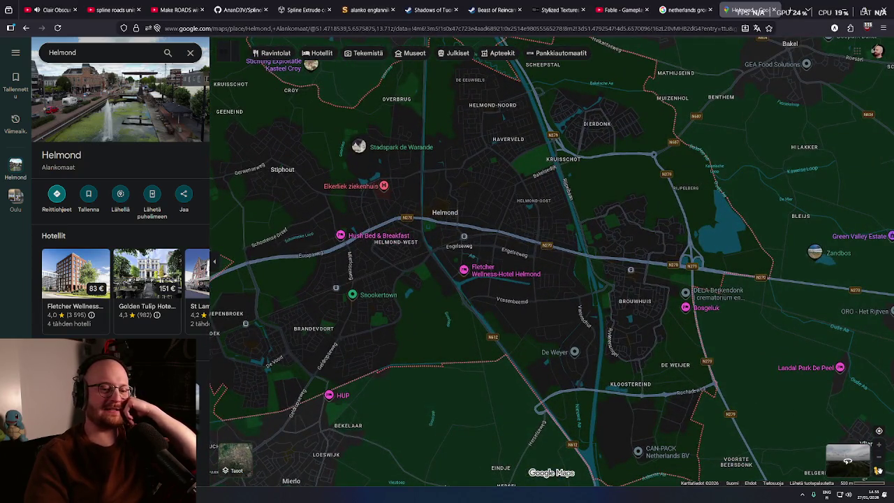
{"action": "left_click_drag", "start_coordinate": [877, 470], "coordinate": [540, 276]}
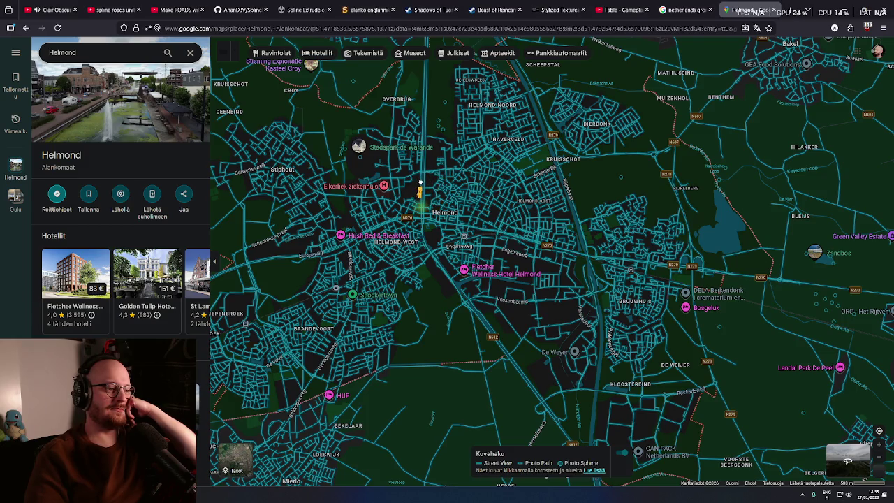
{"action": "mouse_move", "coordinate": [420, 183]}
{"action": "left_mouse_down"}
{"action": "mouse_move", "coordinate": [453, 270]}
{"action": "mouse_move", "coordinate": [429, 239]}
{"action": "mouse_move", "coordinate": [430, 197]}
{"action": "mouse_move", "coordinate": [425, 204]}
{"action": "mouse_move", "coordinate": [437, 213]}
{"action": "mouse_move", "coordinate": [459, 289]}
{"action": "left_mouse_up"}
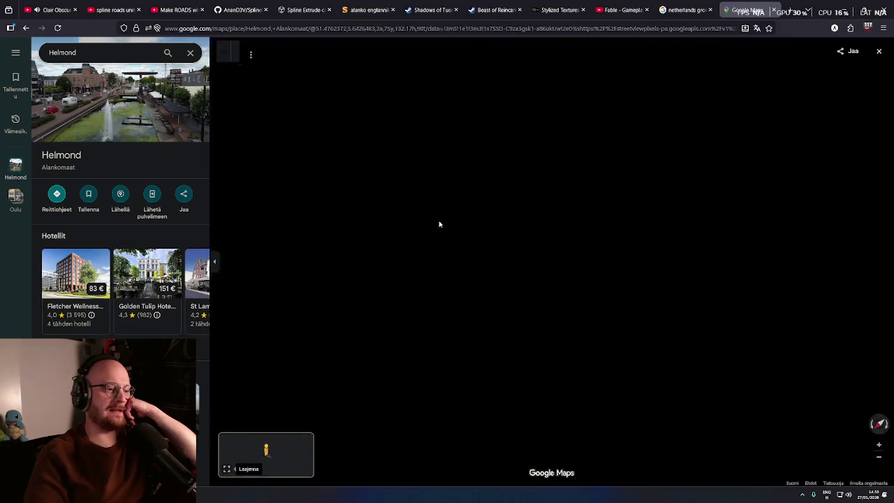
{"action": "key", "text": "Left"}
{"action": "key", "text": "Left"}
{"action": "key", "text": "Left"}
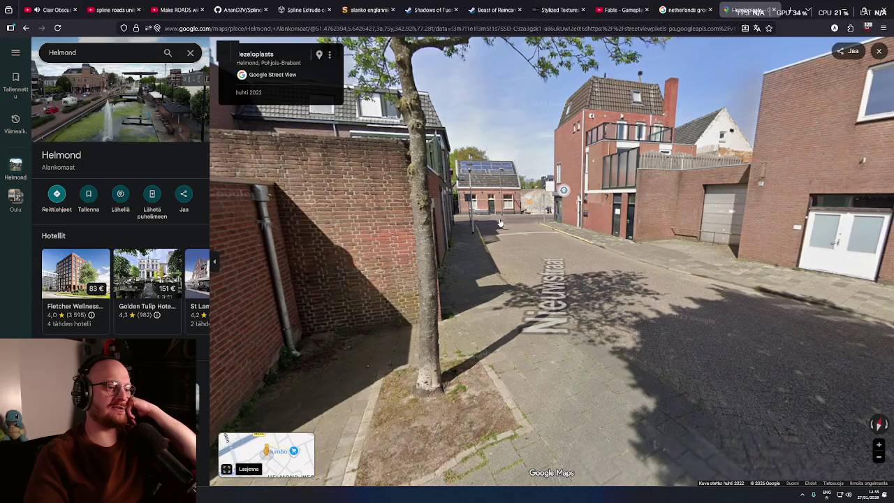
- Move from Nieuwstraat onto Mierloseweg, up to the Hubo shopfront at 2 Mierloseweg
{"action": "left_click", "coordinate": [500, 223]}
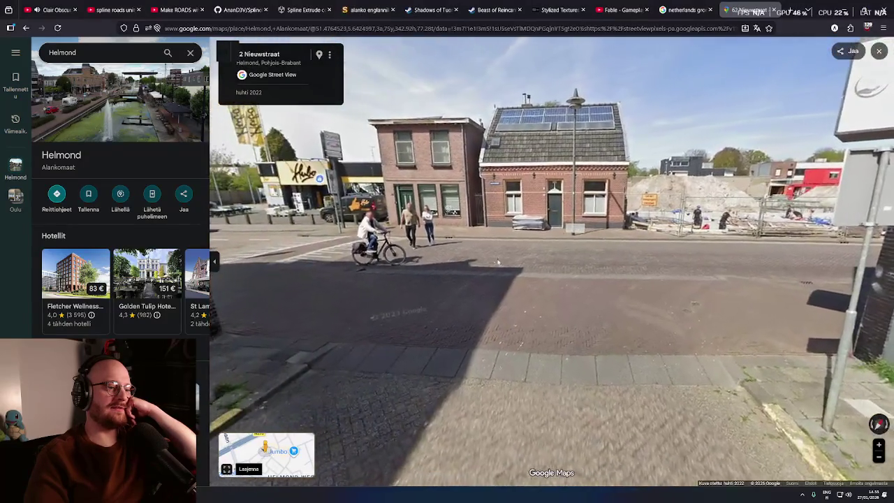
{"action": "left_click", "coordinate": [495, 264]}
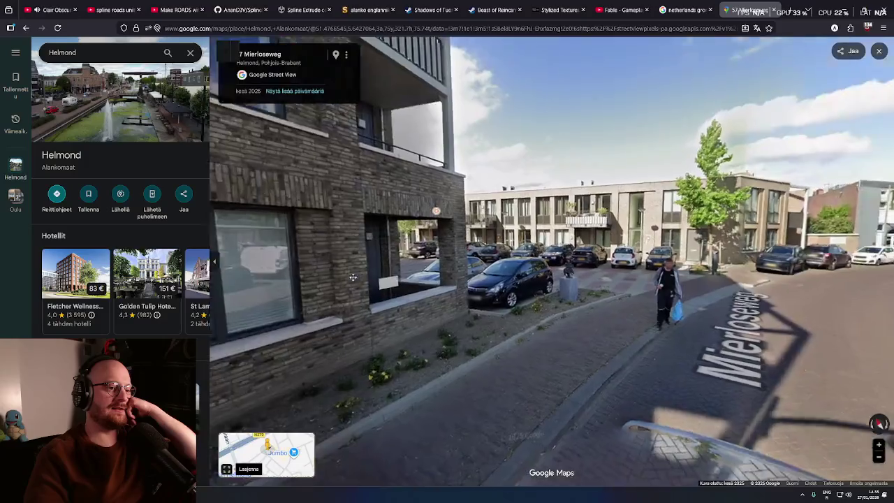
{"action": "key", "text": "Right"}
{"action": "key", "text": "Right"}
{"action": "key", "text": "Right"}
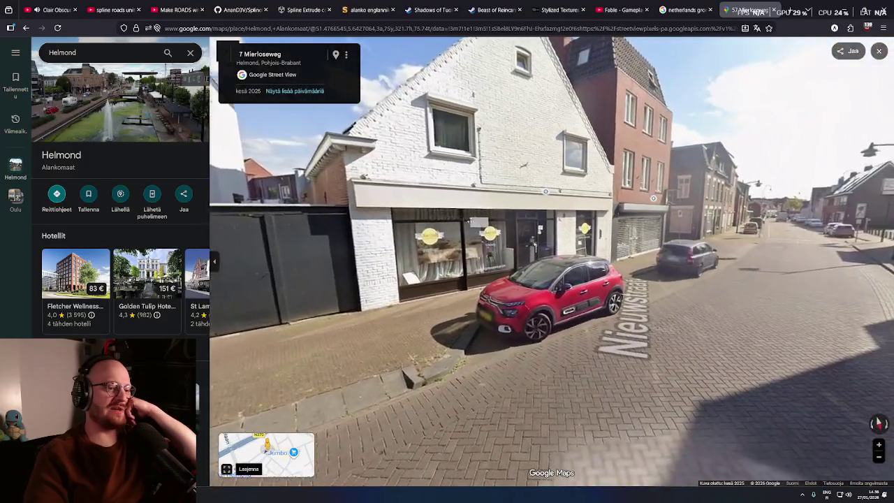
{"action": "key", "text": "Right"}
{"action": "key", "text": "Right"}
{"action": "key", "text": "Right"}
{"action": "left_click", "coordinate": [555, 239]}
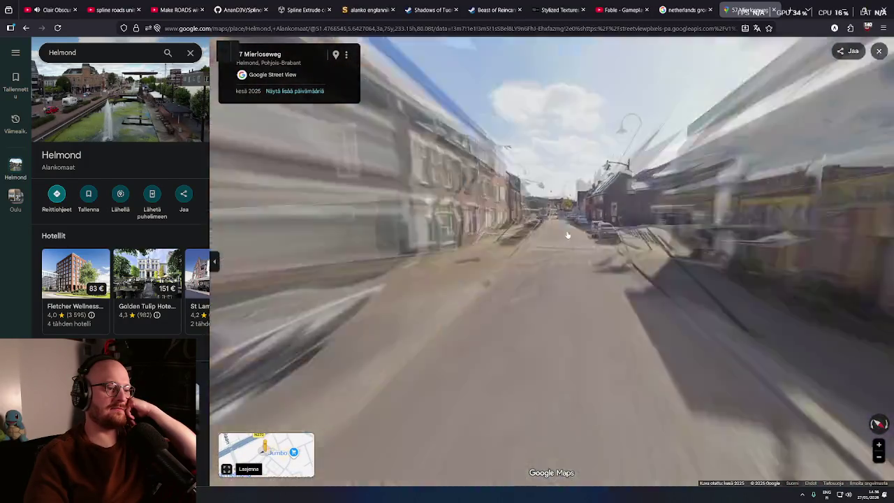
{"action": "key", "text": "Right"}
{"action": "key", "text": "Right"}
{"action": "key", "text": "Right"}
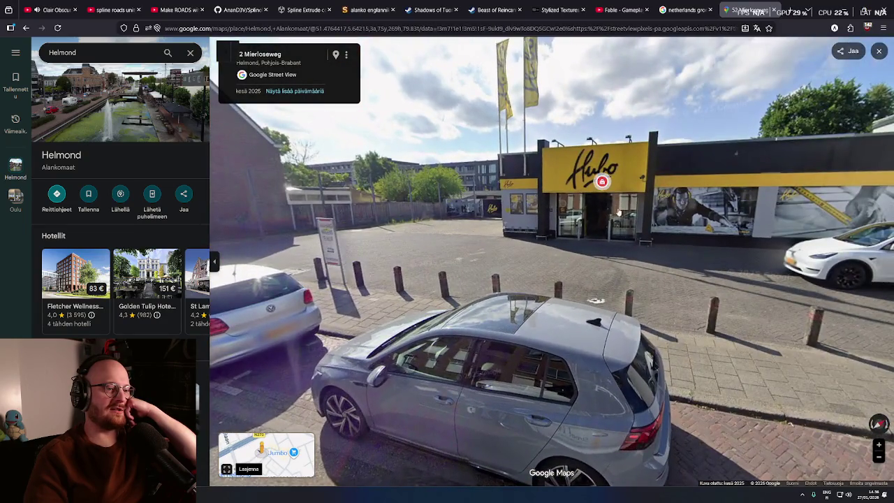
{"action": "left_click", "coordinate": [618, 213]}
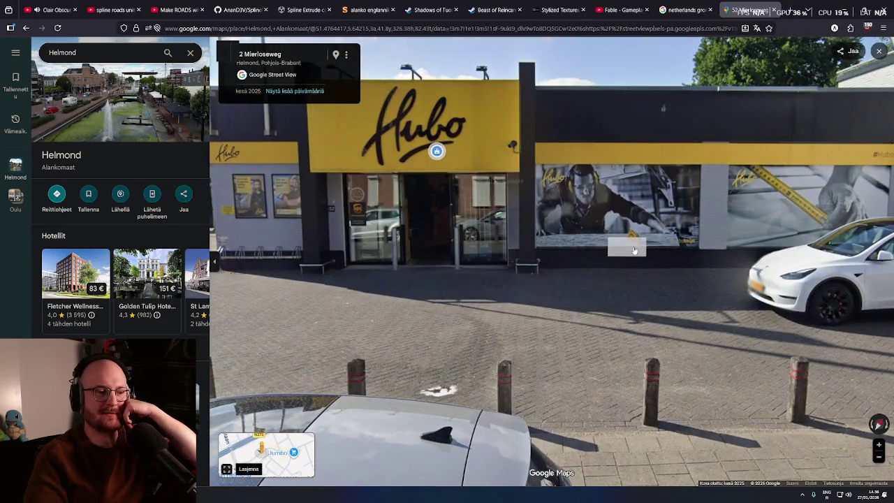
{"action": "scroll", "coordinate": [635, 250], "scroll_direction": "down", "scroll_amount": 3}
- Continue down Mierloseweg past the Hezelostraat corner to the traffic-light crossing
{"action": "key", "text": "Left"}
{"action": "key", "text": "Left"}
{"action": "key", "text": "Left"}
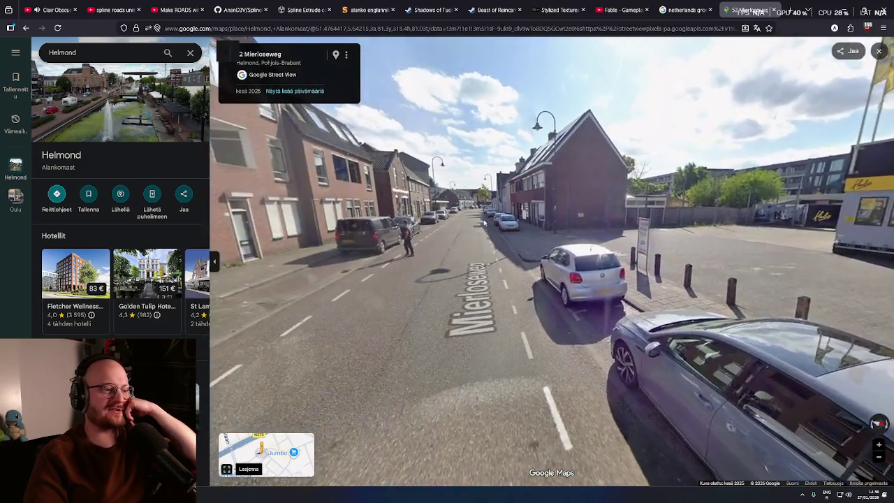
{"action": "key", "text": "Up"}
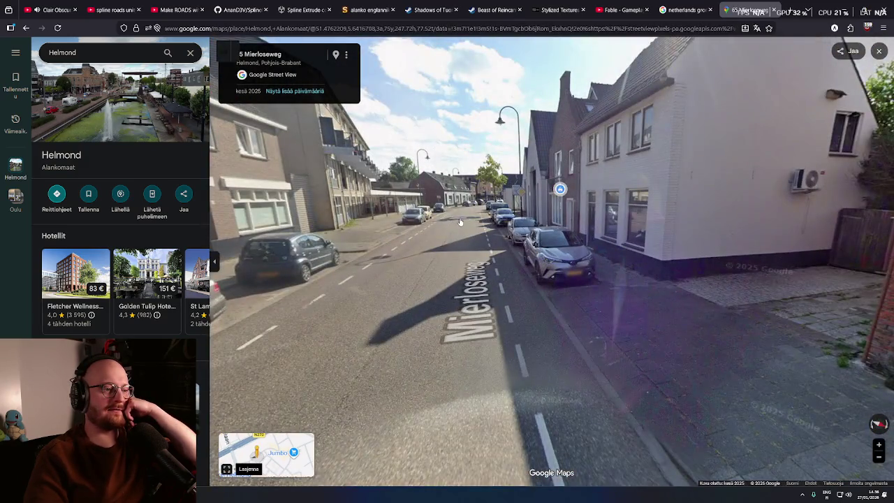
{"action": "key", "text": "Up"}
{"action": "key", "text": "Up"}
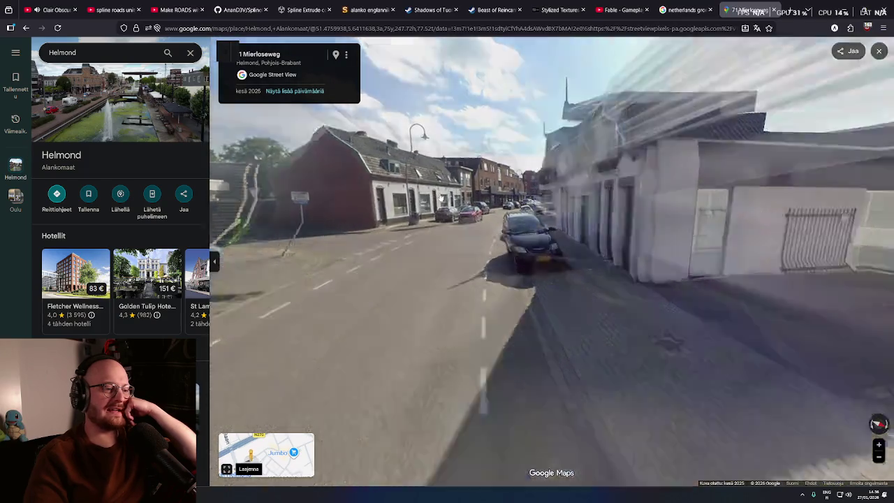
{"action": "key", "text": "Right"}
{"action": "key", "text": "Right"}
{"action": "key", "text": "Right"}
{"action": "key", "text": "Right"}
{"action": "key", "text": "Right"}
{"action": "key", "text": "Right"}
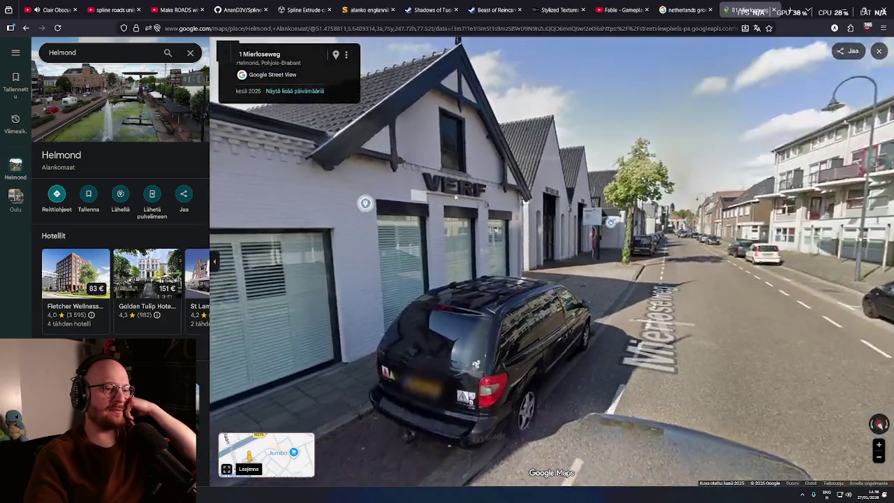
{"action": "key", "text": "Right"}
{"action": "key", "text": "Right"}
{"action": "key", "text": "Right"}
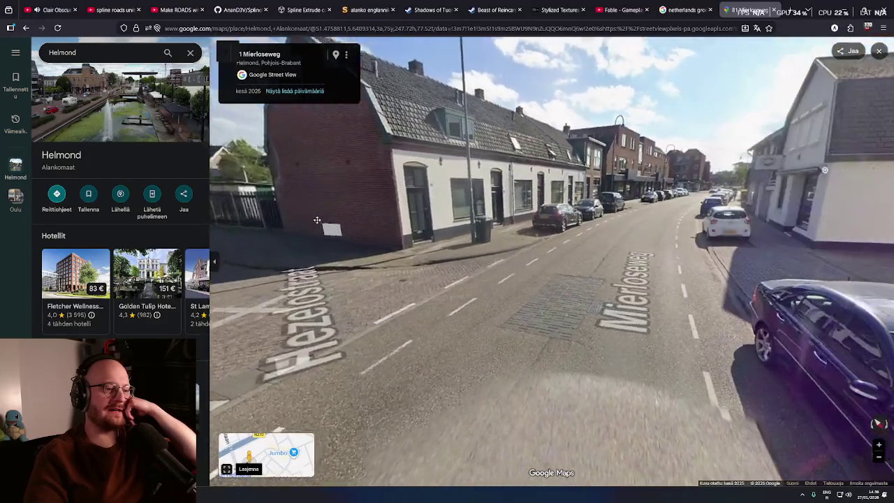
{"action": "key", "text": "Up"}
{"action": "key", "text": "Up"}
{"action": "key", "text": "Up"}
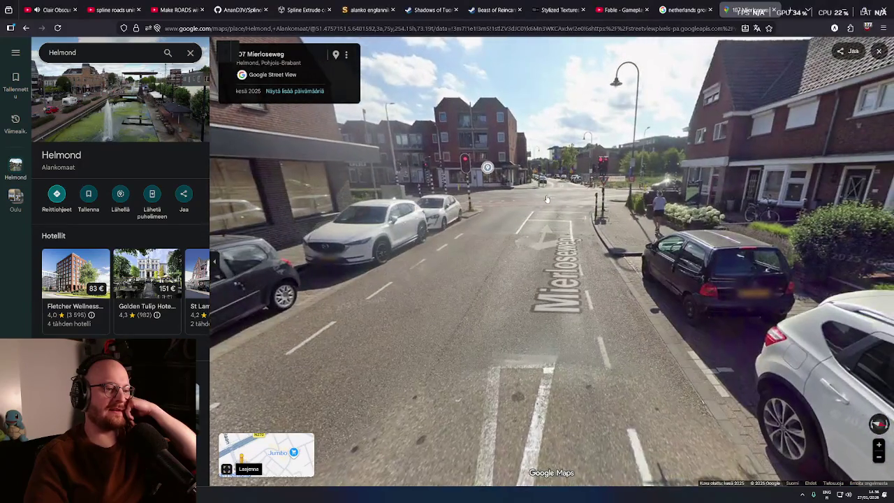
{"action": "key", "text": "Up"}
{"action": "key", "text": "Up"}
{"action": "key", "text": "Up"}
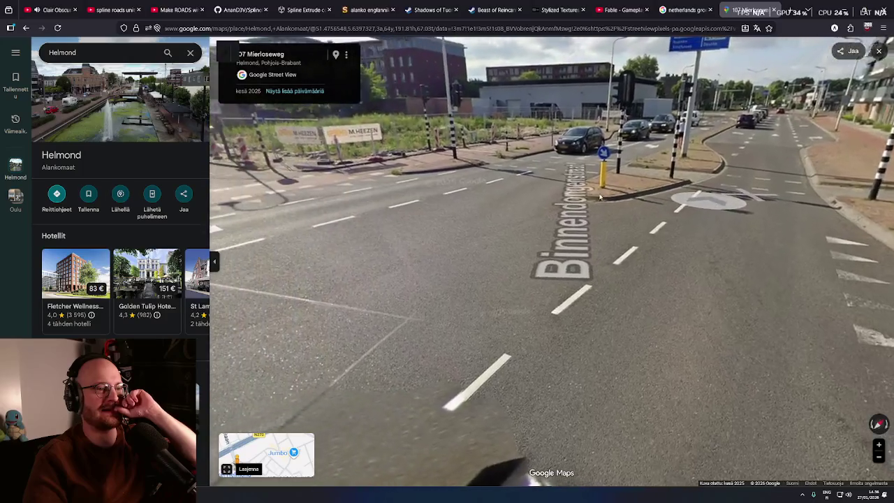
- Cross onto Binnendongenstraat, past the KMA storefront to the KwikFit garage
{"action": "mouse_move", "coordinate": [599, 198]}
{"action": "left_mouse_down"}
{"action": "mouse_move", "coordinate": [839, 196]}
{"action": "mouse_move", "coordinate": [483, 176]}
{"action": "left_mouse_up"}
{"action": "left_click", "coordinate": [586, 127]}
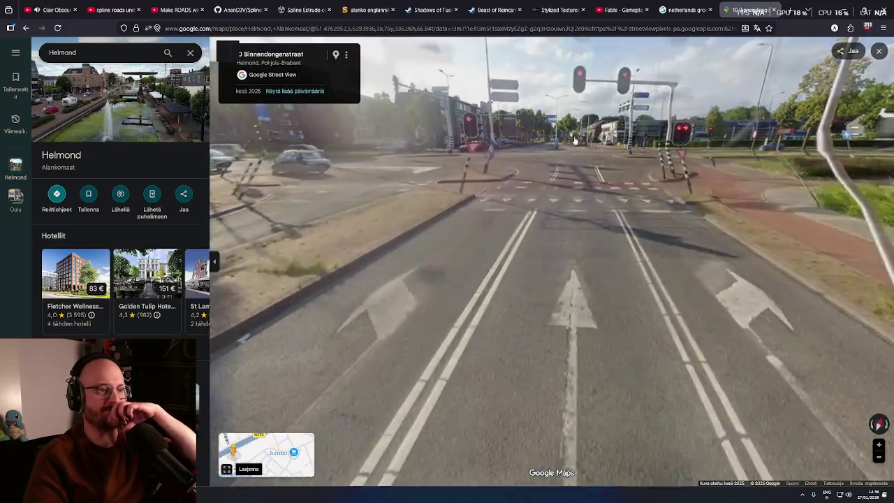
{"action": "left_click", "coordinate": [575, 140]}
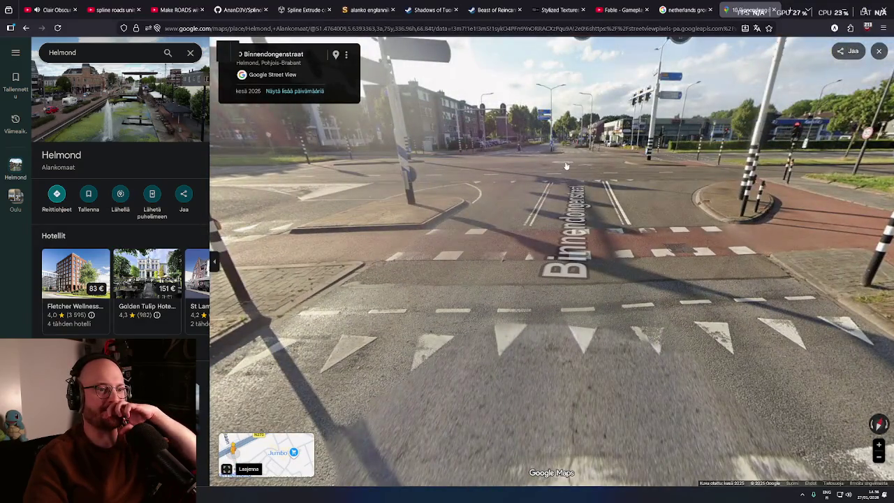
{"action": "left_click", "coordinate": [568, 164]}
{"action": "left_click_drag", "start_coordinate": [567, 163], "coordinate": [482, 175]}
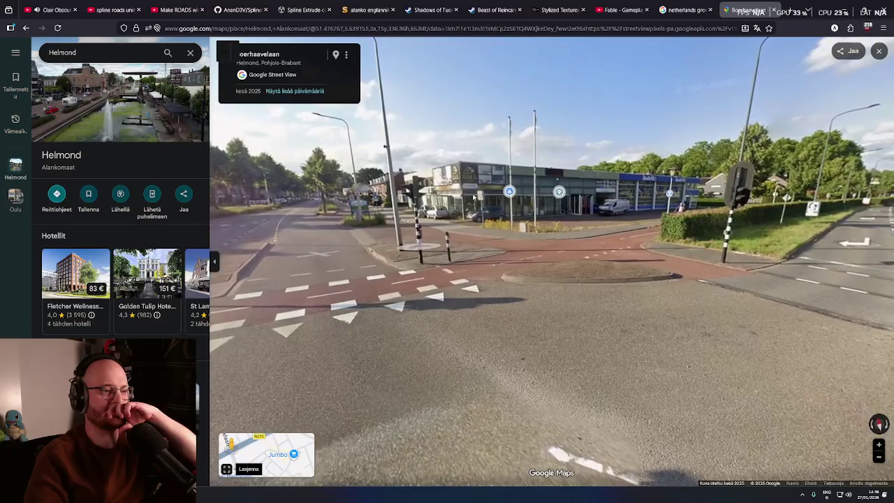
{"action": "left_click", "coordinate": [471, 175]}
{"action": "left_click", "coordinate": [470, 175]}
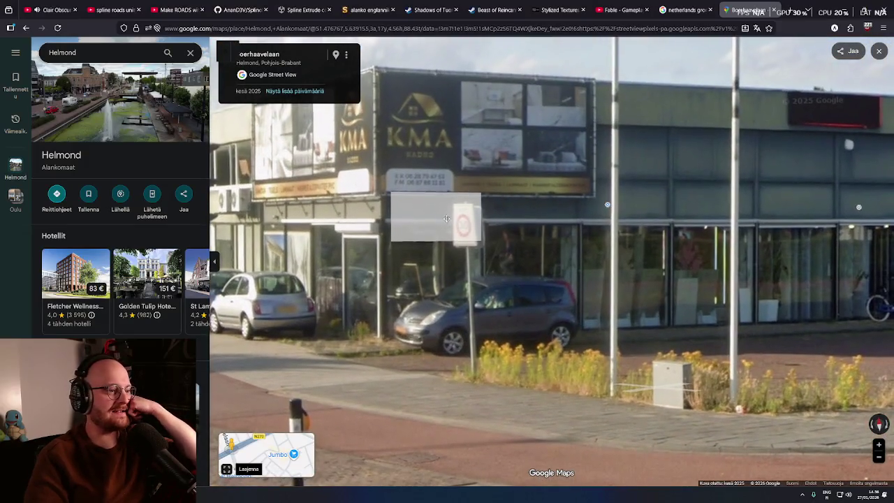
{"action": "left_click", "coordinate": [553, 193]}
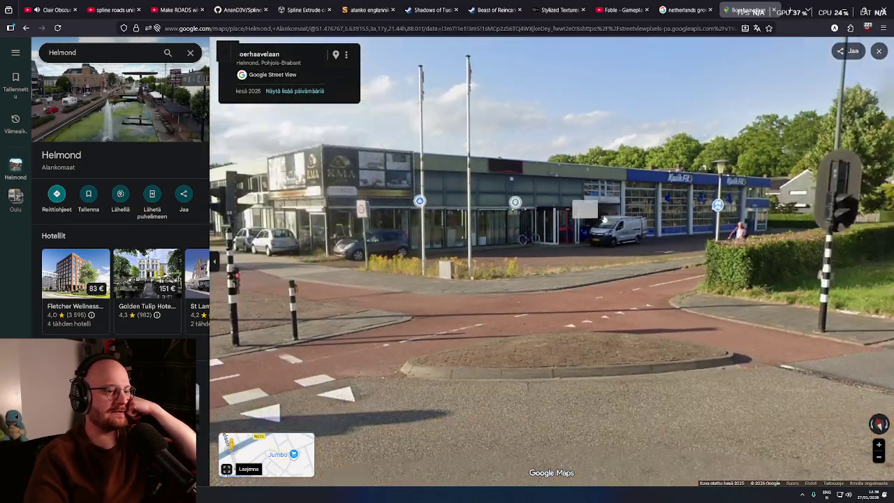
- Go via the roundabout island and turn left onto Europaweg
{"action": "key", "text": "Right"}
{"action": "key", "text": "Right"}
{"action": "key", "text": "Right"}
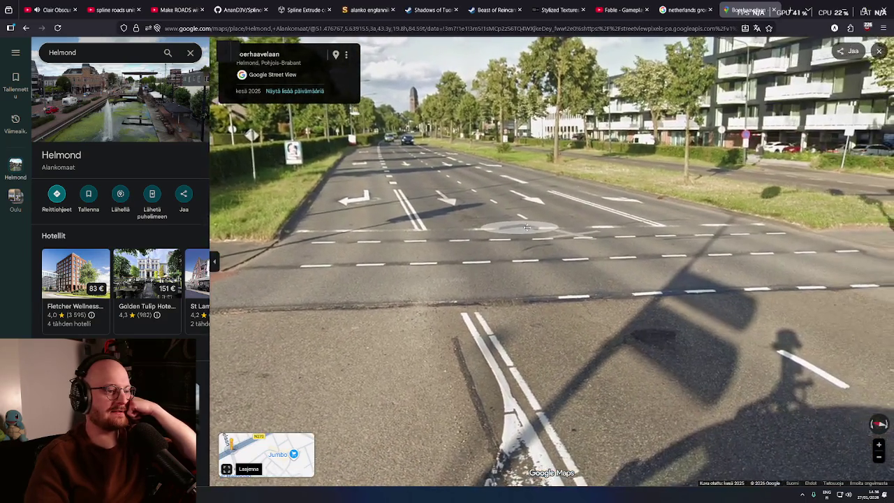
{"action": "key", "text": "Left"}
{"action": "key", "text": "Left"}
{"action": "key", "text": "Left"}
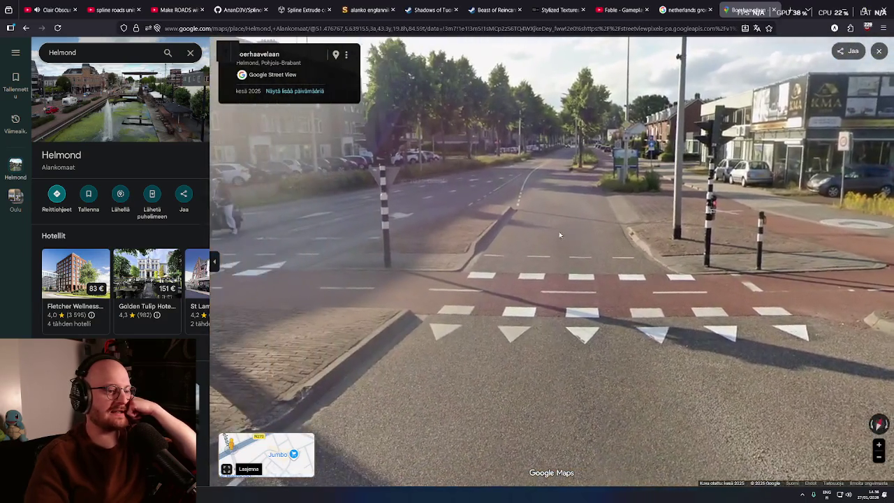
{"action": "left_click", "coordinate": [559, 235]}
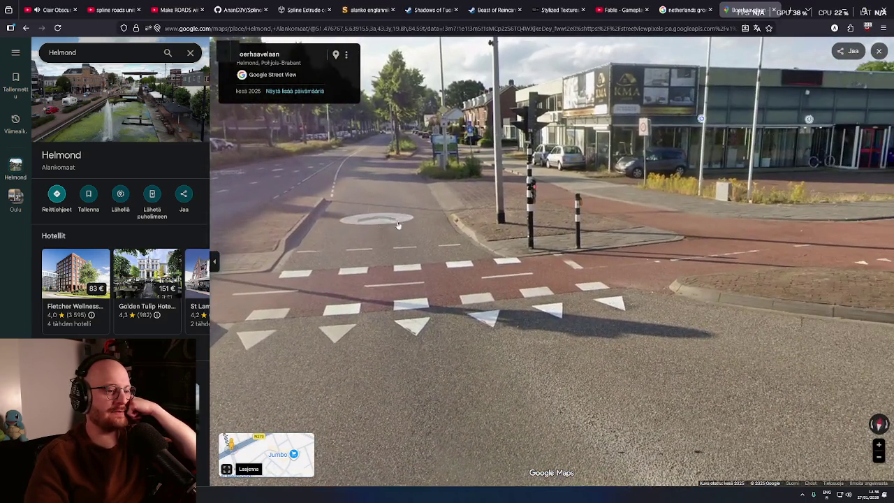
{"action": "key", "text": "Left"}
{"action": "key", "text": "Left"}
{"action": "key", "text": "Left"}
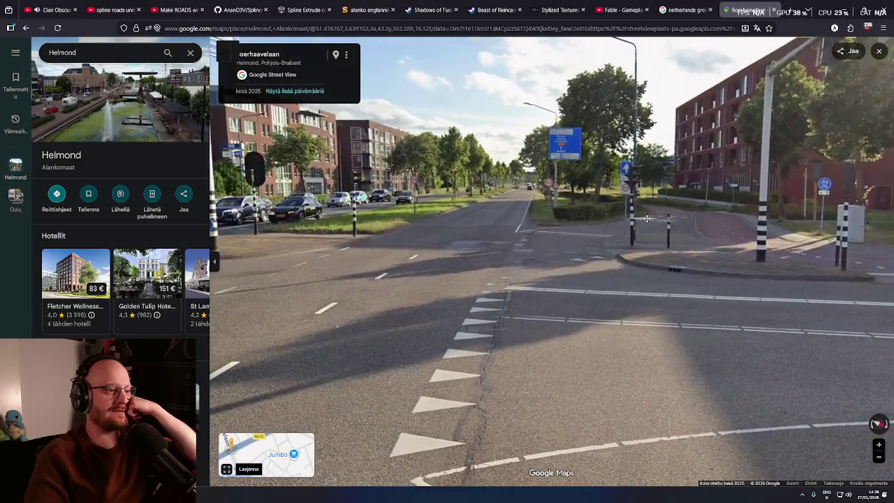
{"action": "left_click", "coordinate": [533, 224]}
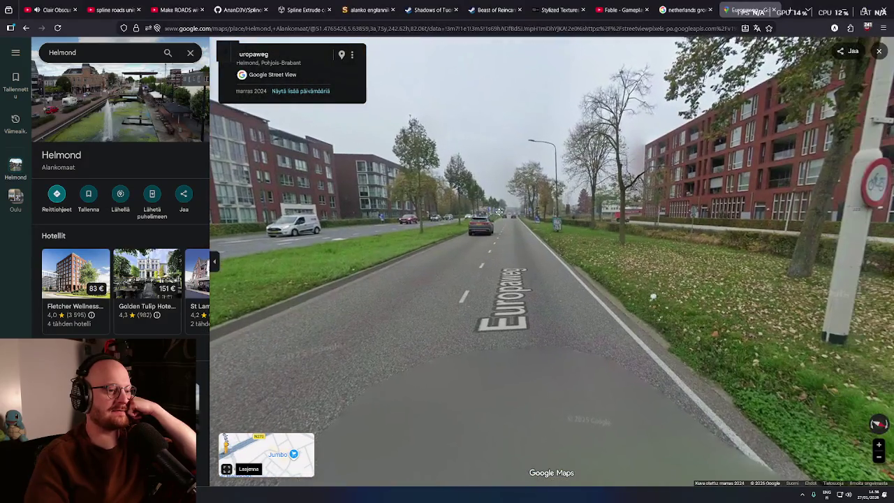
- Travel down Europaweg past the bridge to the Esso station sign
{"action": "key", "text": "Up"}
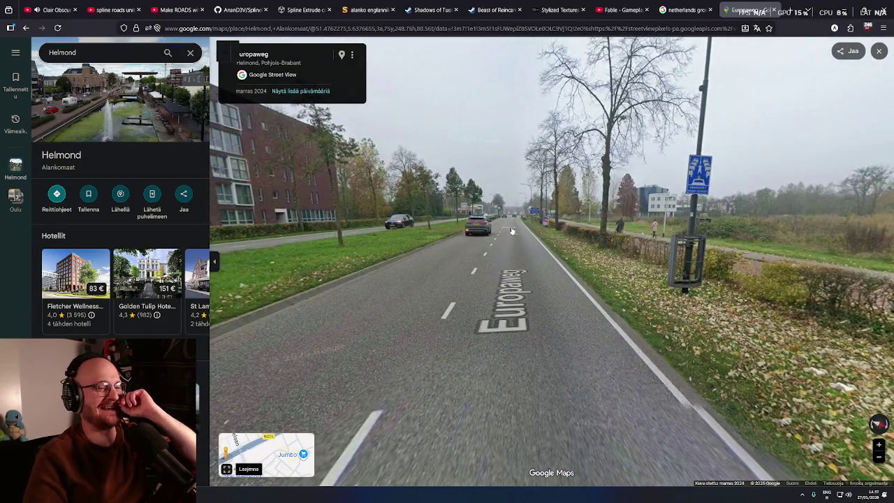
{"action": "key", "text": "Right"}
{"action": "key", "text": "Right"}
{"action": "key", "text": "Right"}
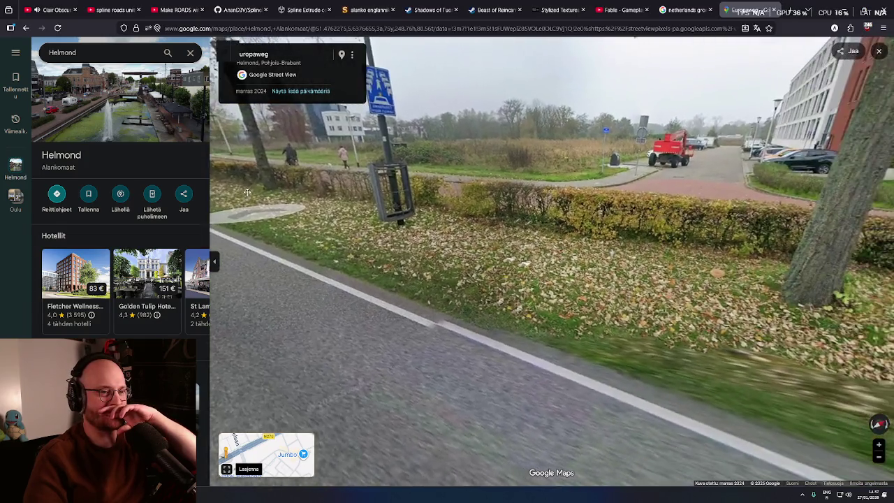
{"action": "left_click", "coordinate": [640, 253]}
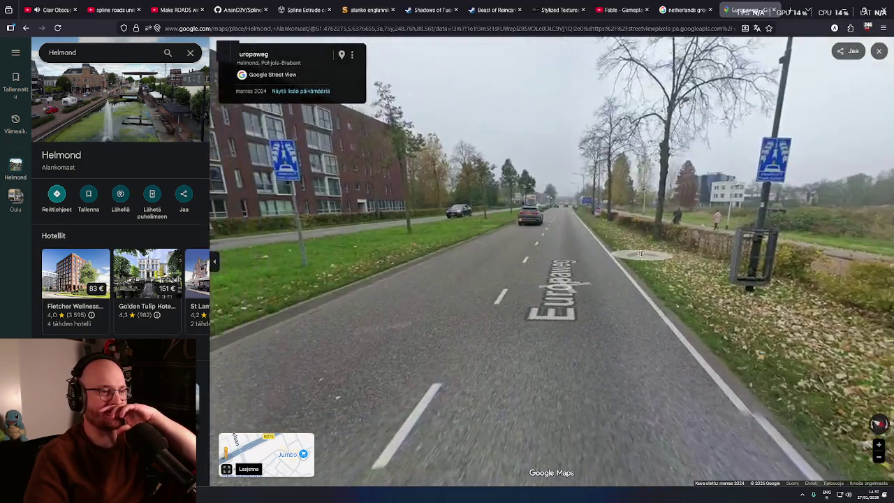
{"action": "left_click", "coordinate": [562, 214]}
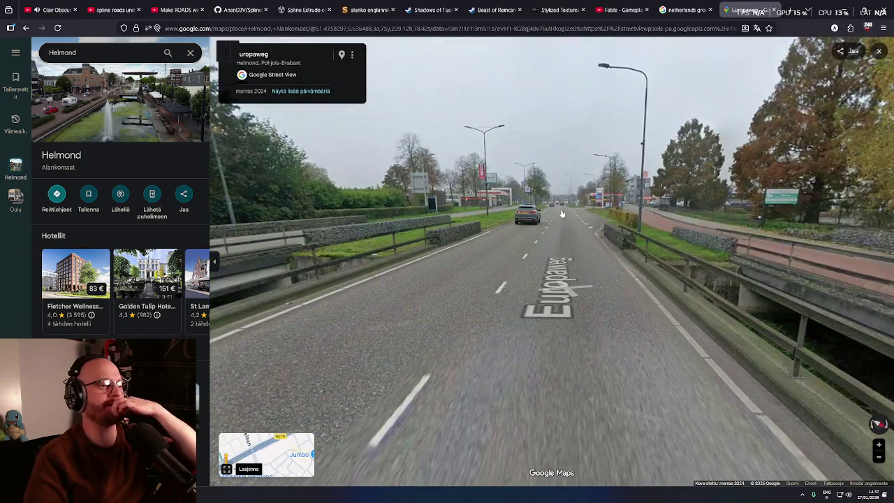
{"action": "left_click", "coordinate": [562, 213]}
{"action": "left_click_drag", "start_coordinate": [561, 214], "coordinate": [461, 200]}
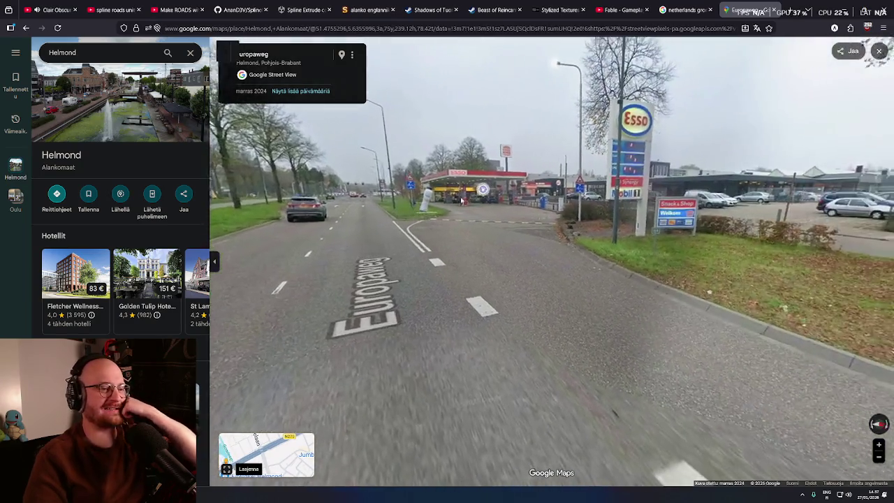
{"action": "left_click", "coordinate": [461, 201]}
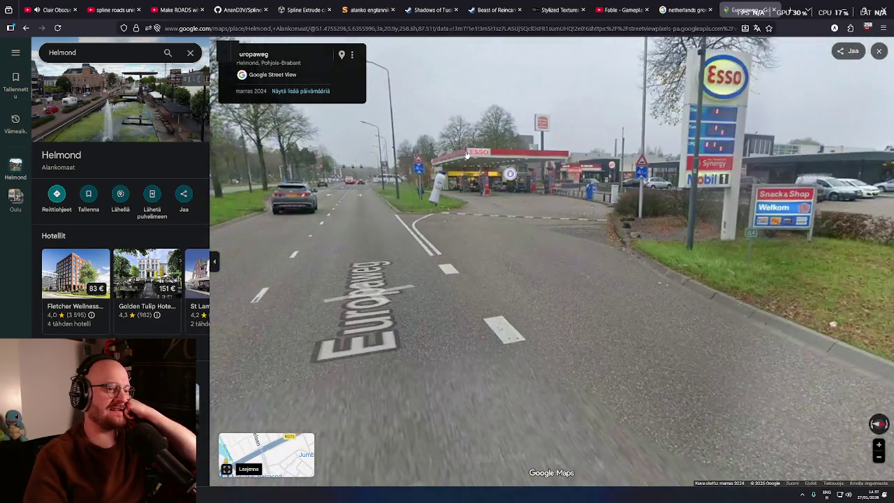
{"action": "left_click", "coordinate": [466, 155]}
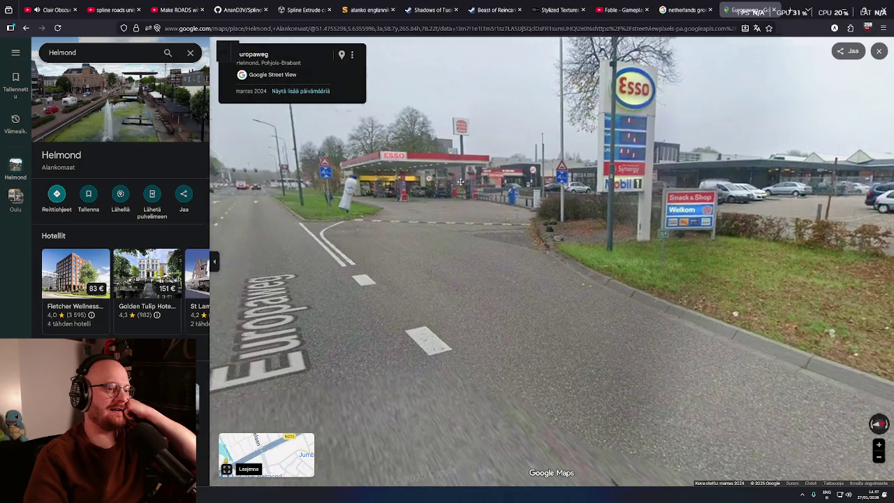
- Look around the Esso station building, pumps and forecourt, then face Europaweg again
{"action": "left_click_drag", "start_coordinate": [460, 181], "coordinate": [629, 186]}
{"action": "left_click", "coordinate": [629, 186]}
{"action": "left_click", "coordinate": [635, 221]}
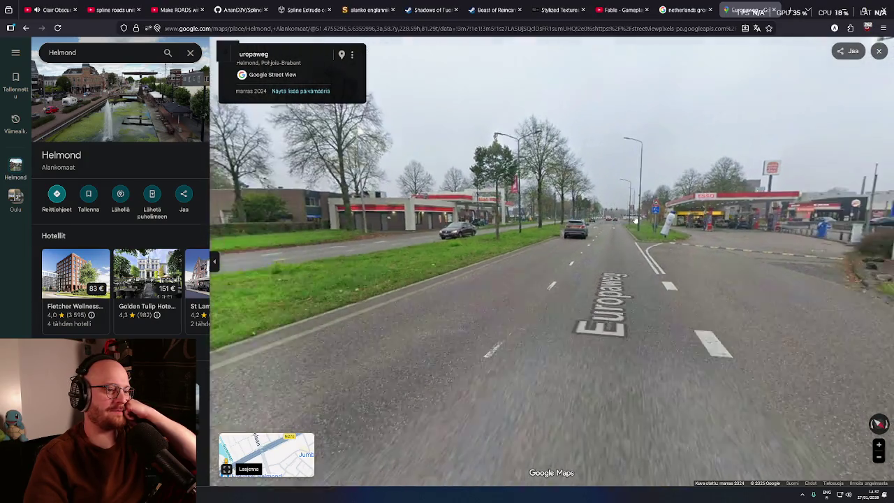
{"action": "left_click", "coordinate": [635, 220]}
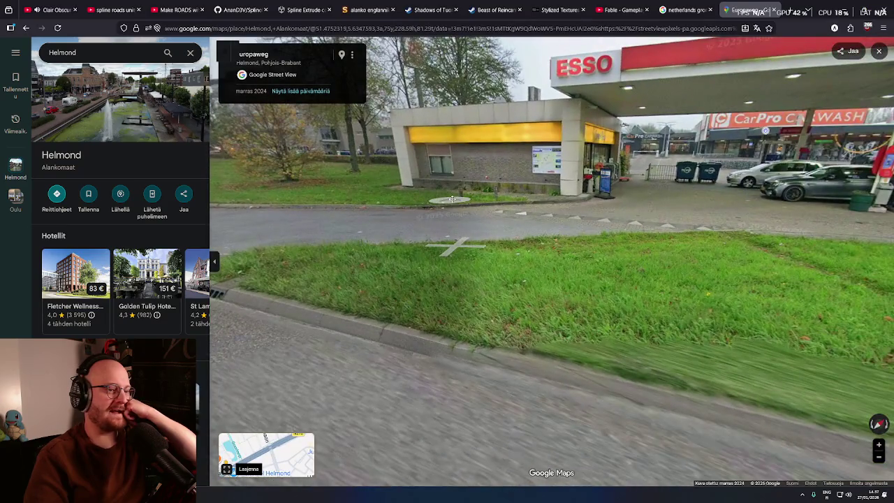
{"action": "left_click_drag", "start_coordinate": [452, 199], "coordinate": [465, 220]}
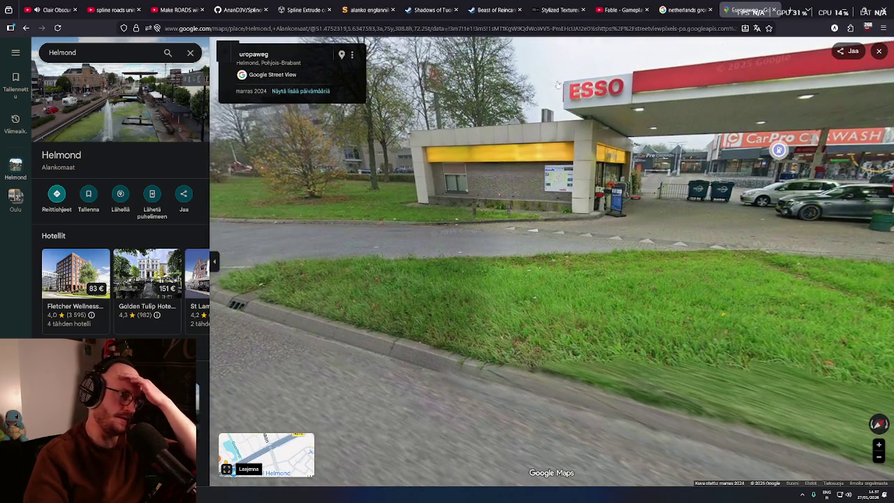
{"action": "mouse_move", "coordinate": [531, 144]}
{"action": "left_mouse_down"}
{"action": "mouse_move", "coordinate": [540, 155]}
{"action": "mouse_move", "coordinate": [467, 202]}
{"action": "left_mouse_up"}
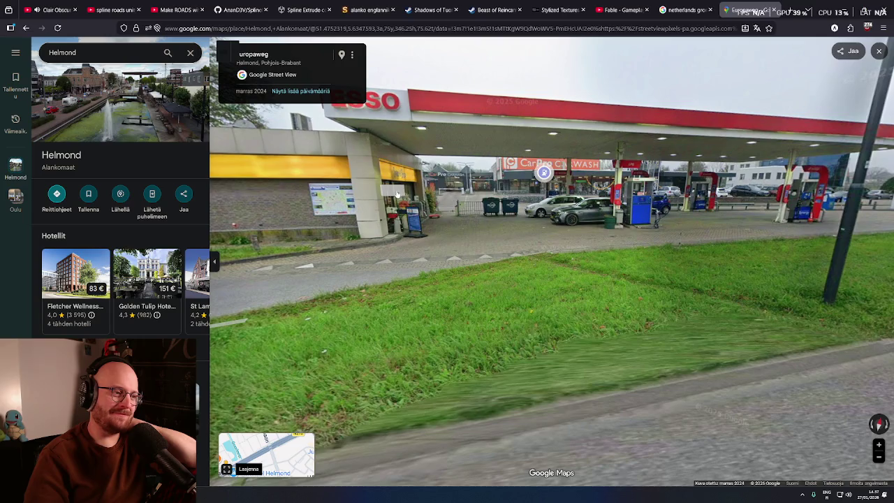
{"action": "left_click_drag", "start_coordinate": [397, 194], "coordinate": [476, 190]}
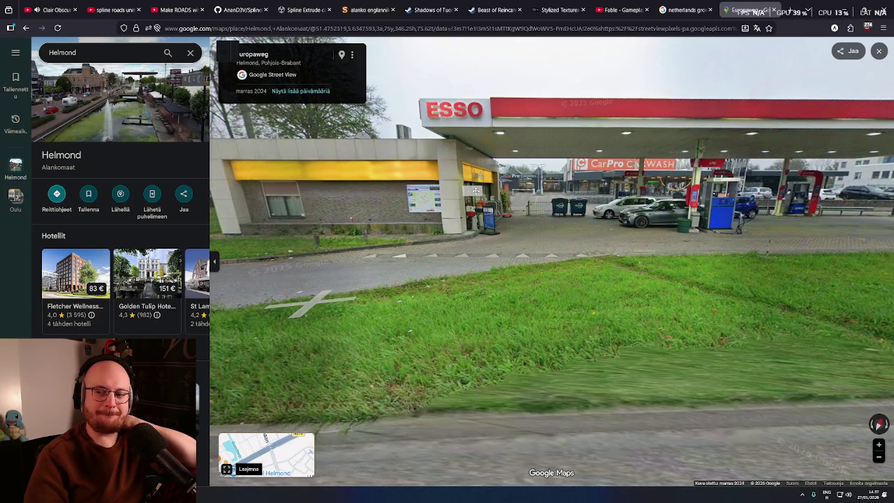
{"action": "mouse_move", "coordinate": [476, 190]}
{"action": "left_mouse_down"}
{"action": "mouse_move", "coordinate": [629, 183]}
{"action": "mouse_move", "coordinate": [522, 201]}
{"action": "left_mouse_up"}
- Advance to the traffic-light intersection, step onto Hortsedijk, and look back at the houses
{"action": "left_click", "coordinate": [524, 201]}
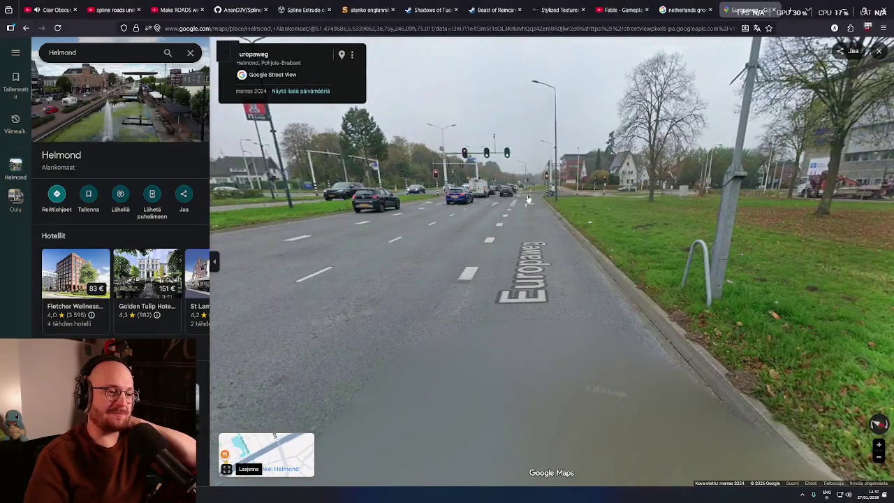
{"action": "left_click", "coordinate": [529, 200]}
{"action": "left_click_drag", "start_coordinate": [529, 199], "coordinate": [489, 212]}
{"action": "left_click", "coordinate": [506, 206]}
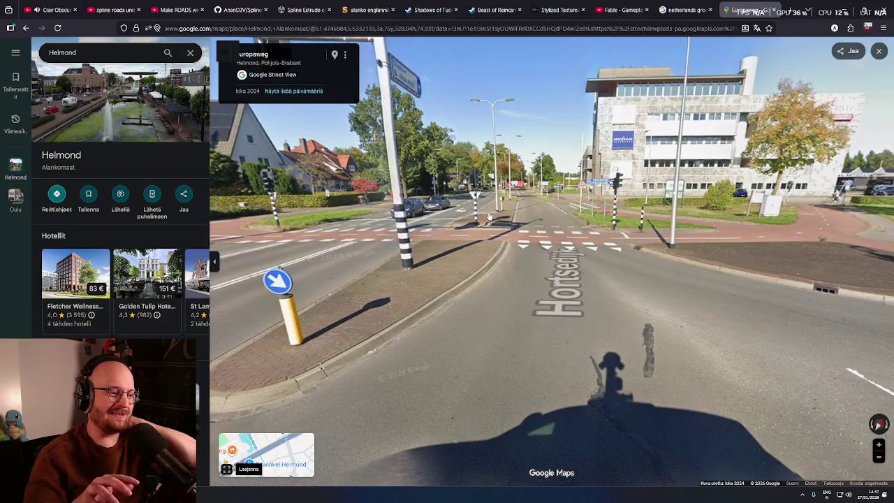
{"action": "left_click_drag", "start_coordinate": [490, 216], "coordinate": [538, 199]}
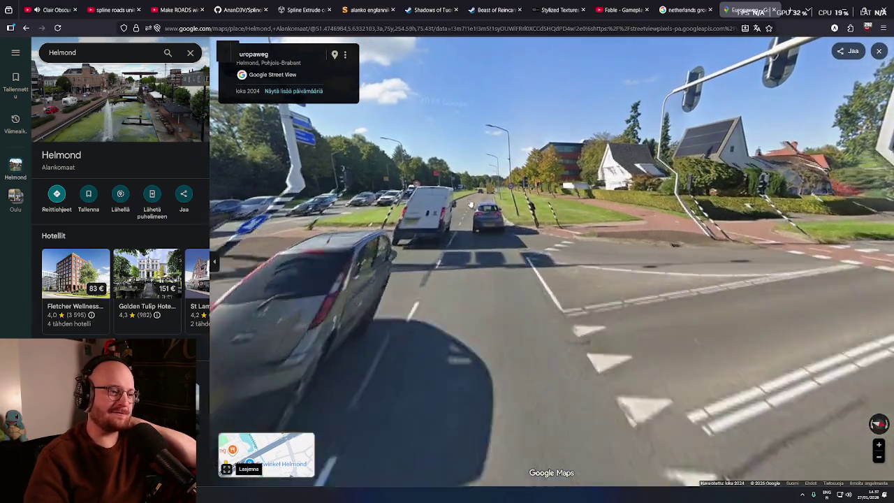
- Continue on the newer Europaweg imagery beside the grass verge and red bike path
{"action": "left_click", "coordinate": [471, 204]}
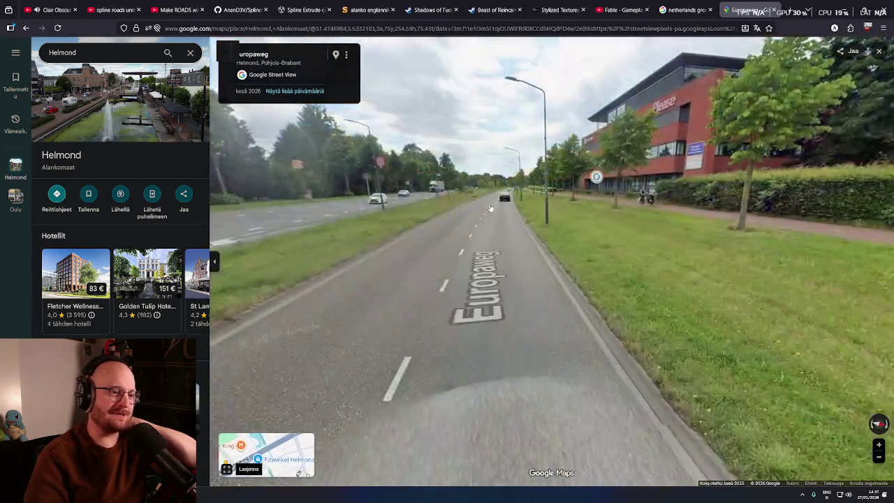
{"action": "left_click", "coordinate": [466, 203]}
{"action": "left_click_drag", "start_coordinate": [531, 204], "coordinate": [439, 201]}
{"action": "left_click", "coordinate": [439, 202]}
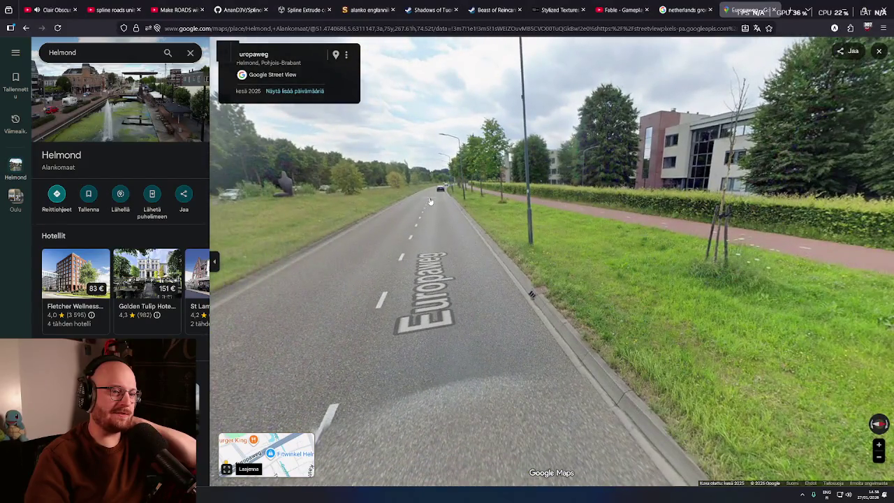
{"action": "mouse_move", "coordinate": [449, 200]}
{"action": "left_mouse_down"}
{"action": "mouse_move", "coordinate": [554, 188]}
{"action": "mouse_move", "coordinate": [545, 146]}
{"action": "left_mouse_up"}
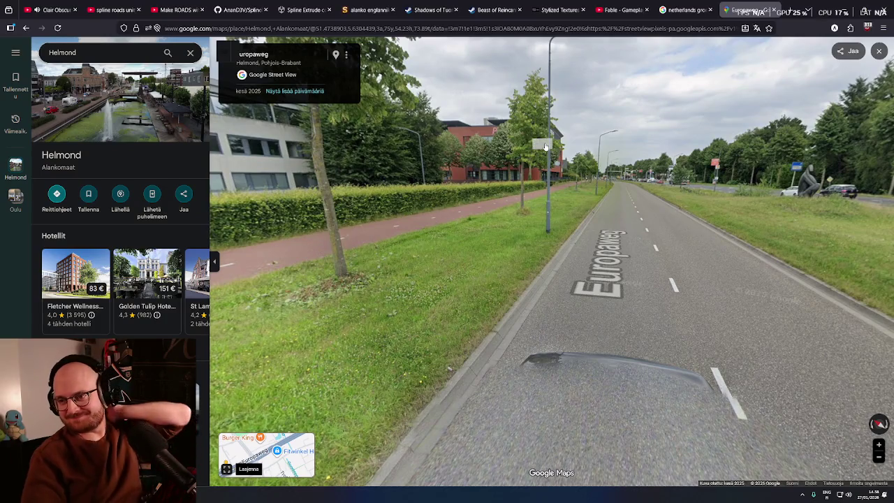
- Search for Kasteel Helmond and enter Street View beside the castle
{"action": "left_click", "coordinate": [94, 53]}
{"action": "type", "text": "castle"}
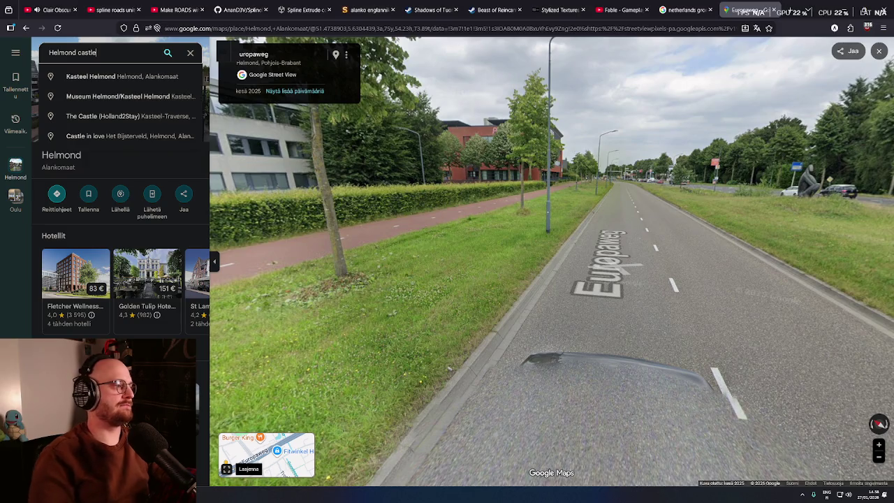
{"action": "left_click", "coordinate": [86, 77]}
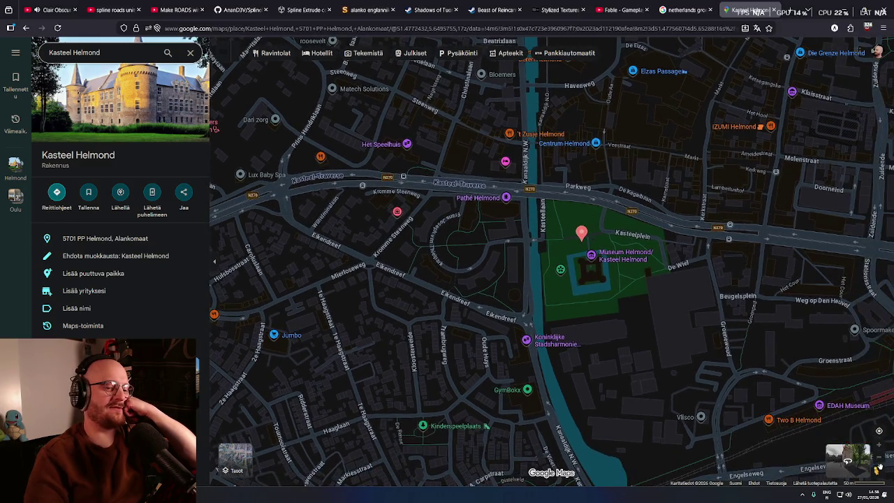
{"action": "left_click", "coordinate": [878, 470]}
{"action": "left_click_drag", "start_coordinate": [619, 239], "coordinate": [577, 172]}
{"action": "mouse_move", "coordinate": [585, 217]}
{"action": "left_mouse_down"}
{"action": "mouse_move", "coordinate": [584, 227]}
{"action": "mouse_move", "coordinate": [587, 215]}
{"action": "left_mouse_up"}
- Look around the castle front, the brick tower and the tree-lined path
{"action": "left_click_drag", "start_coordinate": [599, 255], "coordinate": [424, 269]}
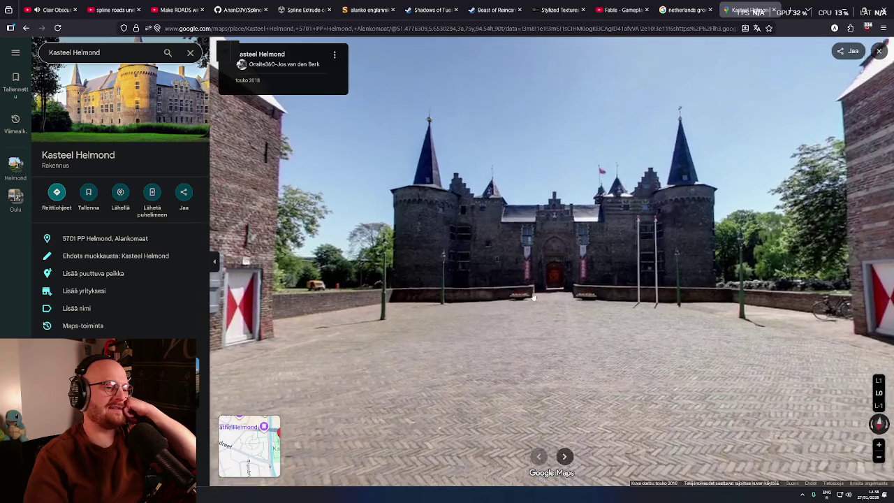
{"action": "scroll", "coordinate": [563, 288], "scroll_direction": "up", "scroll_amount": 3}
{"action": "scroll", "coordinate": [563, 288], "scroll_direction": "down", "scroll_amount": 3}
{"action": "mouse_move", "coordinate": [503, 263]}
{"action": "left_mouse_down"}
{"action": "mouse_move", "coordinate": [552, 310]}
{"action": "mouse_move", "coordinate": [763, 292]}
{"action": "mouse_move", "coordinate": [762, 246]}
{"action": "left_mouse_up"}
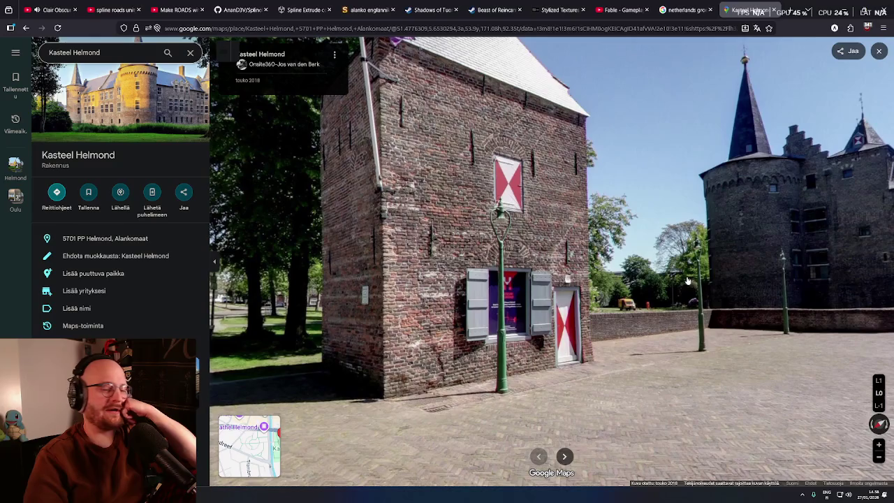
{"action": "mouse_move", "coordinate": [688, 280]}
{"action": "left_mouse_down"}
{"action": "mouse_move", "coordinate": [652, 254]}
{"action": "mouse_move", "coordinate": [482, 251]}
{"action": "left_mouse_up"}
{"action": "left_click", "coordinate": [605, 244]}
{"action": "left_click_drag", "start_coordinate": [605, 245], "coordinate": [325, 238]}
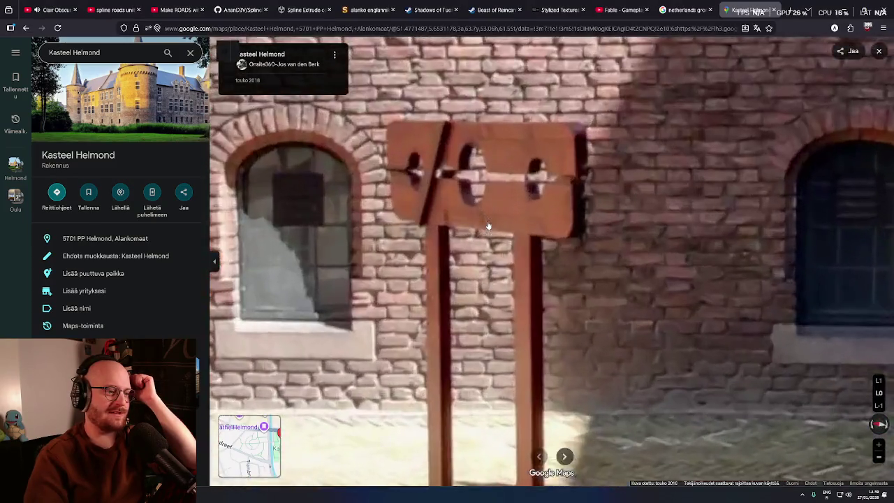
- Explore the courtyard past the hoops and cannon, then go through the arched doorway
{"action": "key", "text": "Left"}
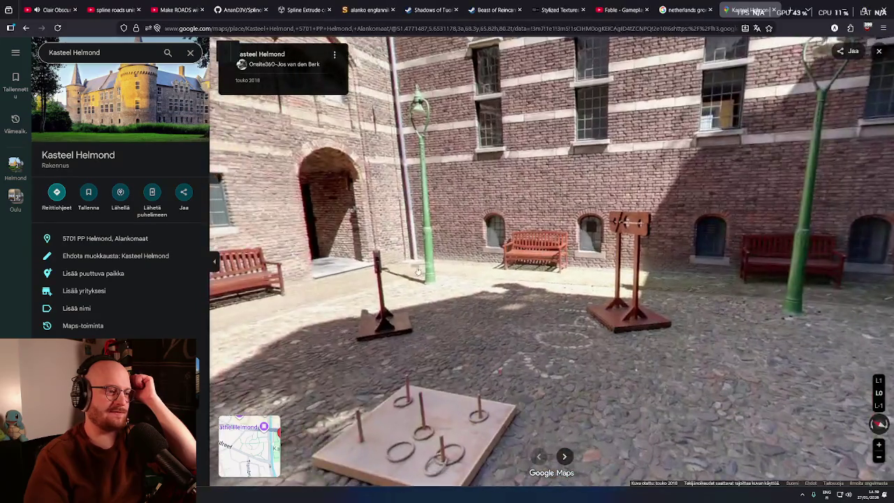
{"action": "key", "text": "Left"}
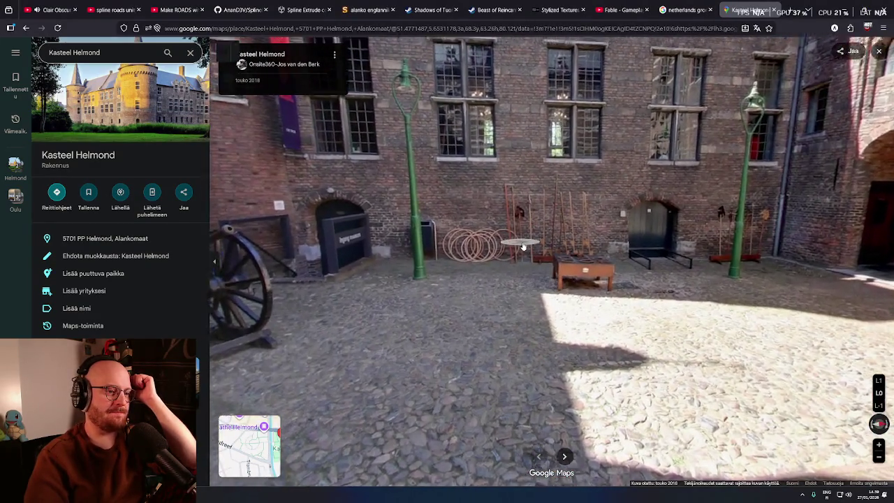
{"action": "left_click", "coordinate": [523, 246]}
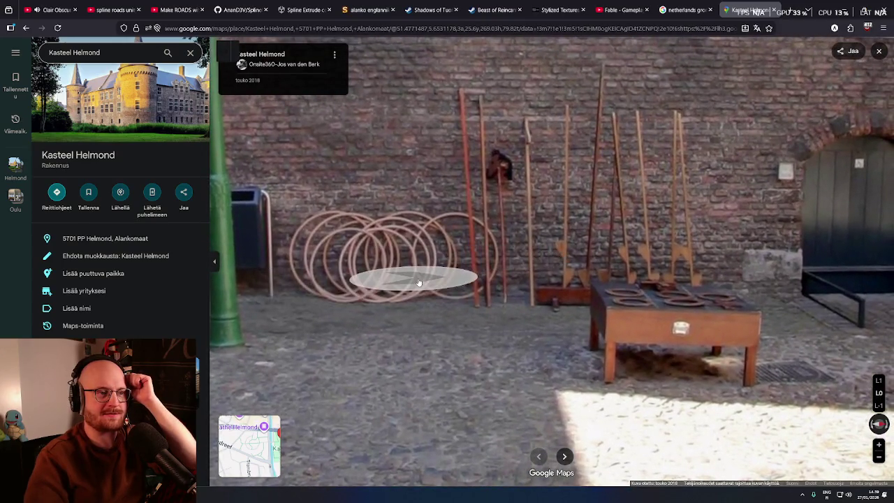
{"action": "key", "text": "Down"}
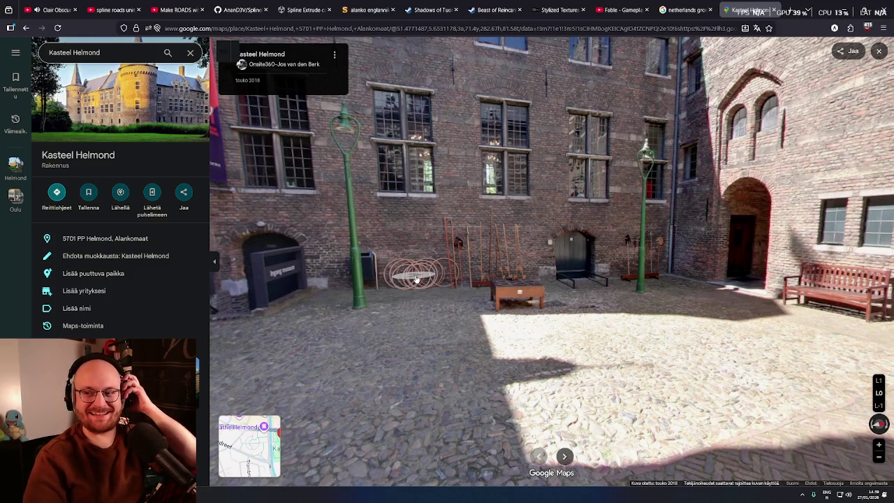
{"action": "key", "text": "Left"}
{"action": "key", "text": "Left"}
{"action": "key", "text": "Left"}
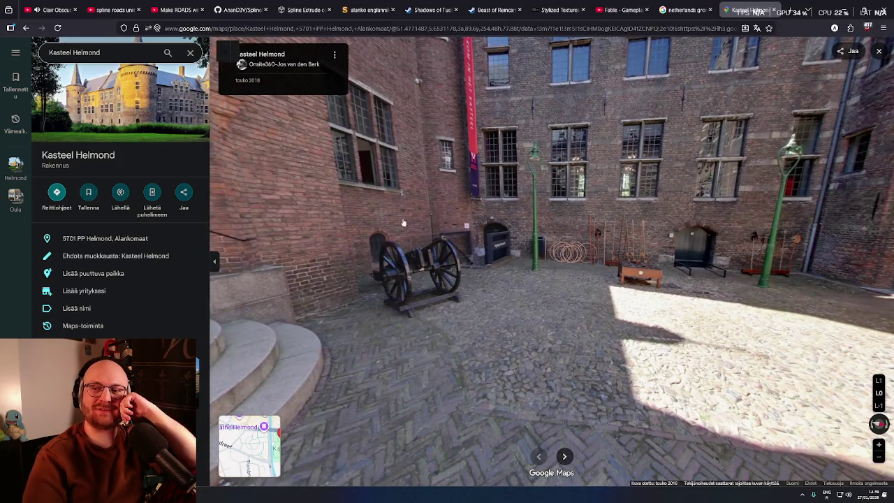
{"action": "key", "text": "Left"}
{"action": "key", "text": "Left"}
{"action": "key", "text": "Left"}
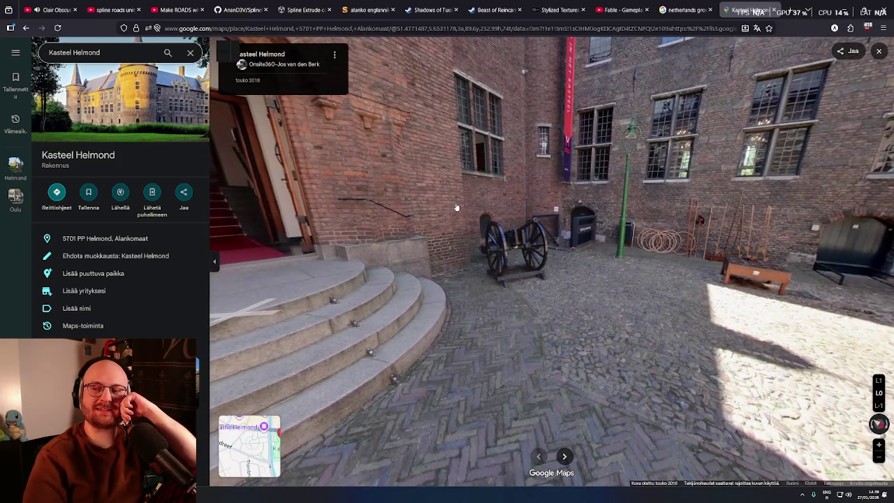
{"action": "key", "text": "Left"}
{"action": "key", "text": "Left"}
{"action": "key", "text": "Left"}
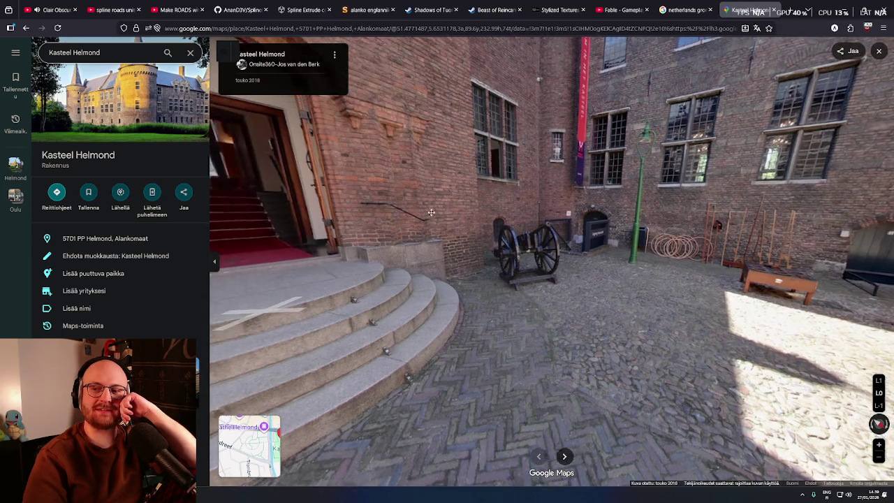
{"action": "key", "text": "Up"}
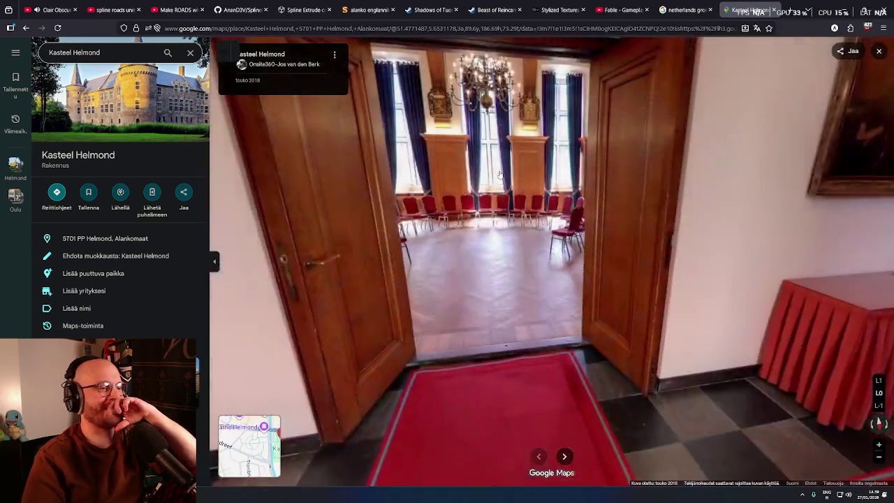
- Walk down the red-carpet hallway through the double doors into the chair-lined hall
{"action": "key", "text": "Left"}
{"action": "key", "text": "Left"}
{"action": "key", "text": "Left"}
{"action": "key", "text": "Left"}
{"action": "key", "text": "Left"}
{"action": "key", "text": "Left"}
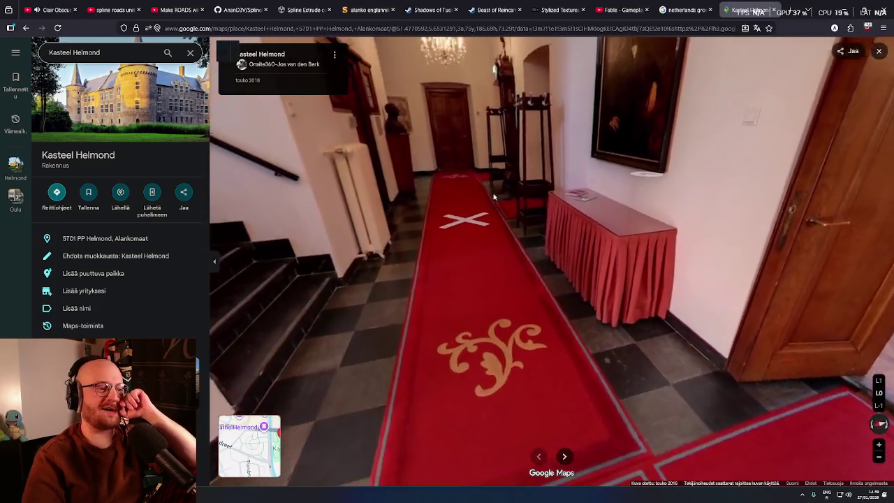
{"action": "key", "text": "Right"}
{"action": "key", "text": "Right"}
{"action": "key", "text": "Right"}
{"action": "key", "text": "Left"}
{"action": "key", "text": "Left"}
{"action": "key", "text": "Left"}
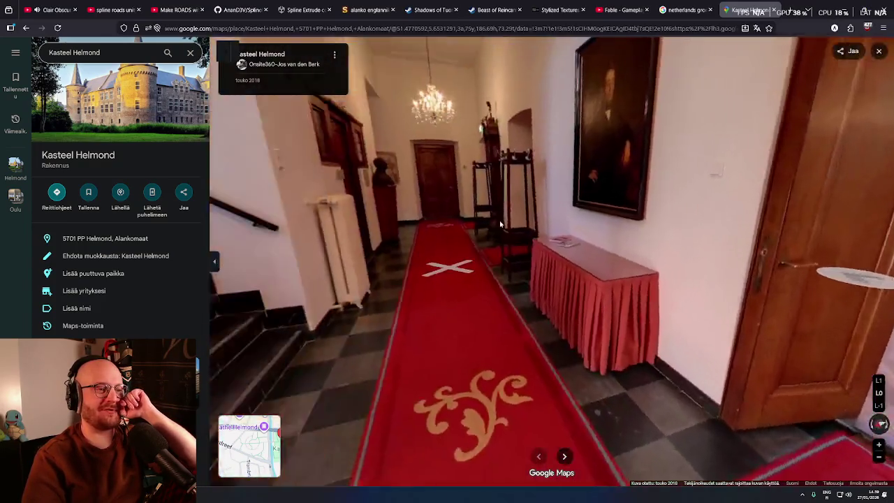
{"action": "key", "text": "Right"}
{"action": "key", "text": "Right"}
{"action": "key", "text": "Right"}
{"action": "key", "text": "Right"}
{"action": "key", "text": "Right"}
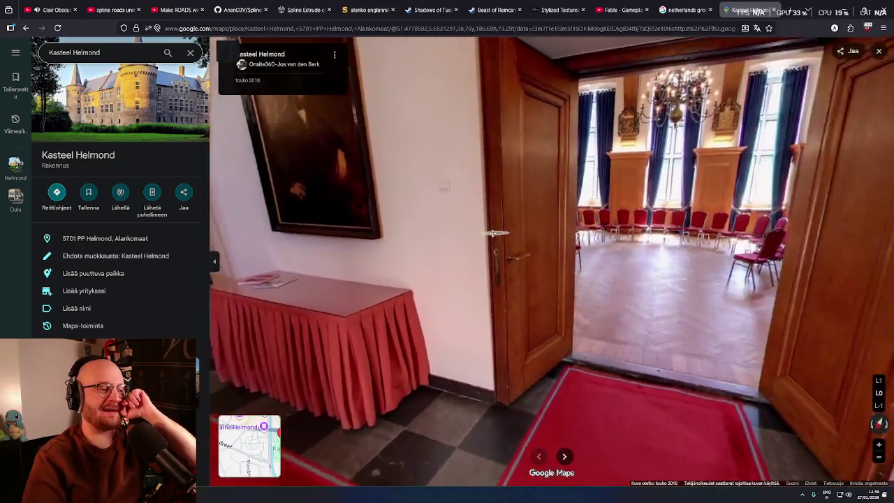
{"action": "key", "text": "Up"}
{"action": "mouse_move", "coordinate": [559, 251]}
{"action": "left_mouse_down"}
{"action": "mouse_move", "coordinate": [305, 196]}
{"action": "mouse_move", "coordinate": [510, 207]}
{"action": "left_mouse_up"}
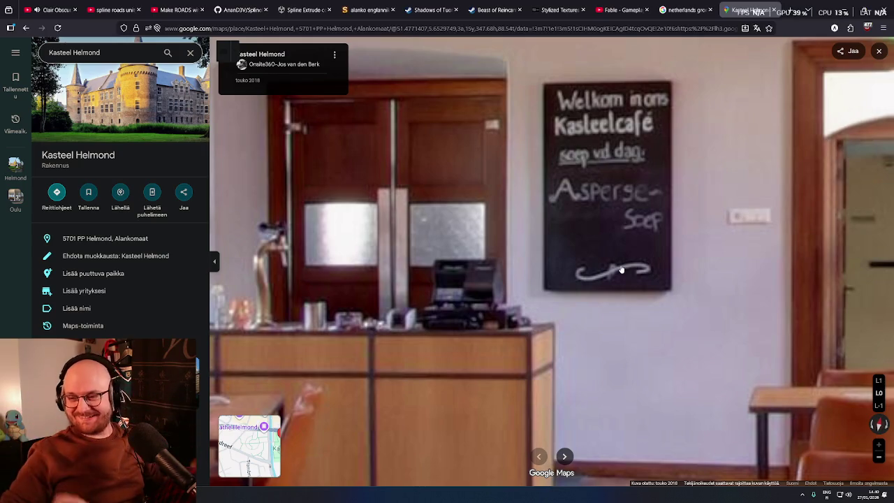
- Pan the café's Street View around until the wooden door fills the left side
{"action": "left_click_drag", "start_coordinate": [557, 252], "coordinate": [532, 259]}
{"action": "scroll", "coordinate": [532, 259], "scroll_direction": "down", "scroll_amount": 5}
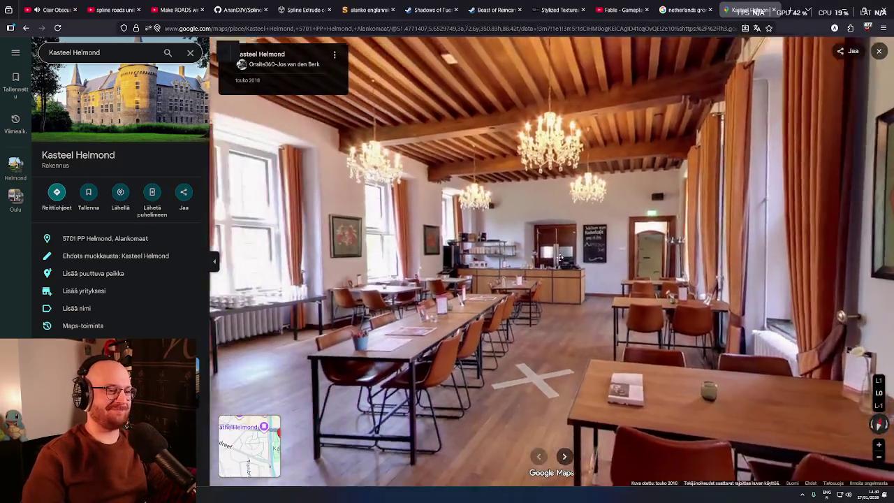
{"action": "scroll", "coordinate": [498, 182], "scroll_direction": "up", "scroll_amount": 3}
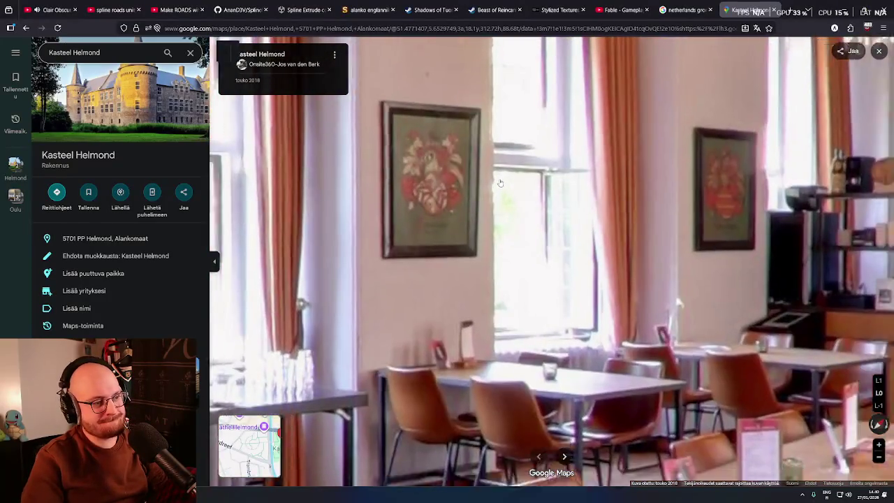
{"action": "scroll", "coordinate": [498, 182], "scroll_direction": "down", "scroll_amount": 3}
{"action": "left_click_drag", "start_coordinate": [498, 183], "coordinate": [641, 255]}
{"action": "scroll", "coordinate": [514, 310], "scroll_direction": "up", "scroll_amount": 3}
{"action": "scroll", "coordinate": [514, 310], "scroll_direction": "down", "scroll_amount": 3}
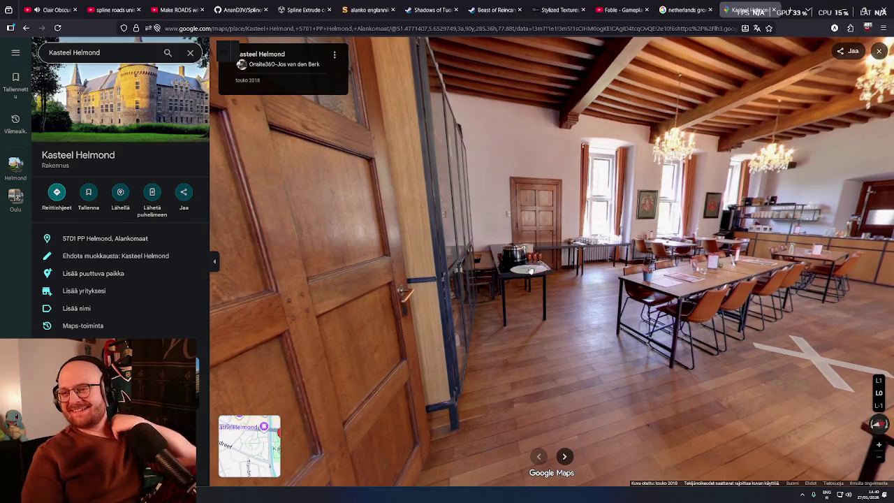
{"action": "scroll", "coordinate": [574, 168], "scroll_direction": "up", "scroll_amount": 3}
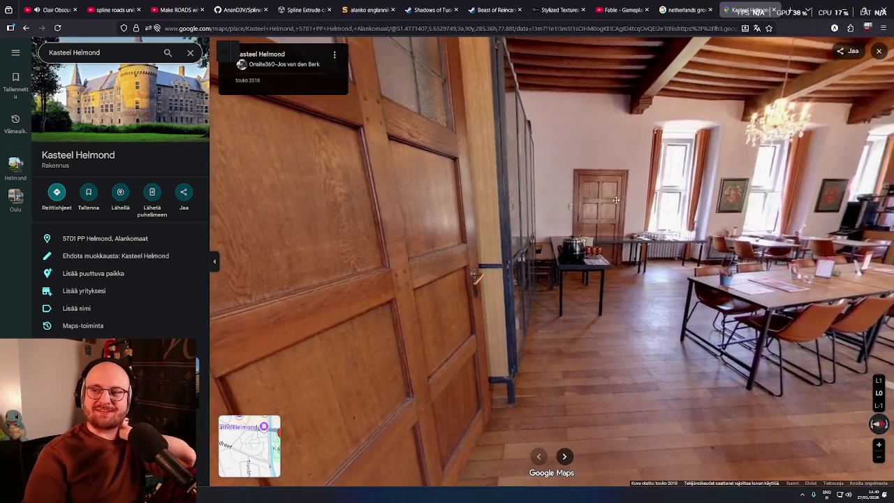
{"action": "scroll", "coordinate": [517, 190], "scroll_direction": "down", "scroll_amount": 3}
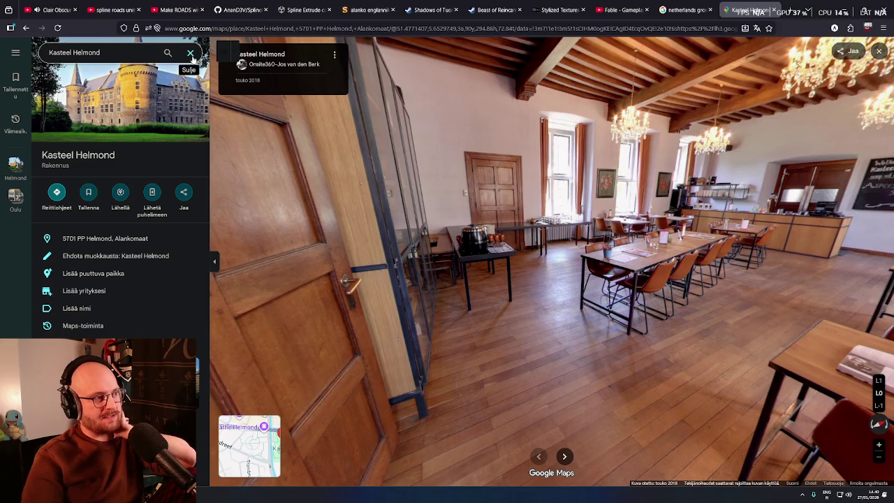
- Turn and step through the dining room toward the counter, then exit Street View
{"action": "key", "text": "Right"}
{"action": "left_click_drag", "start_coordinate": [542, 173], "coordinate": [500, 168]}
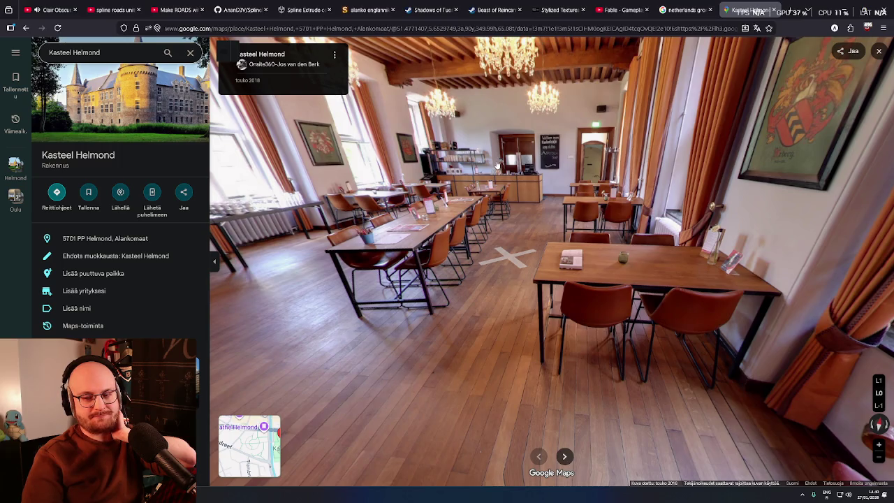
{"action": "key", "text": "Right"}
{"action": "key", "text": "Right"}
{"action": "key", "text": "Right"}
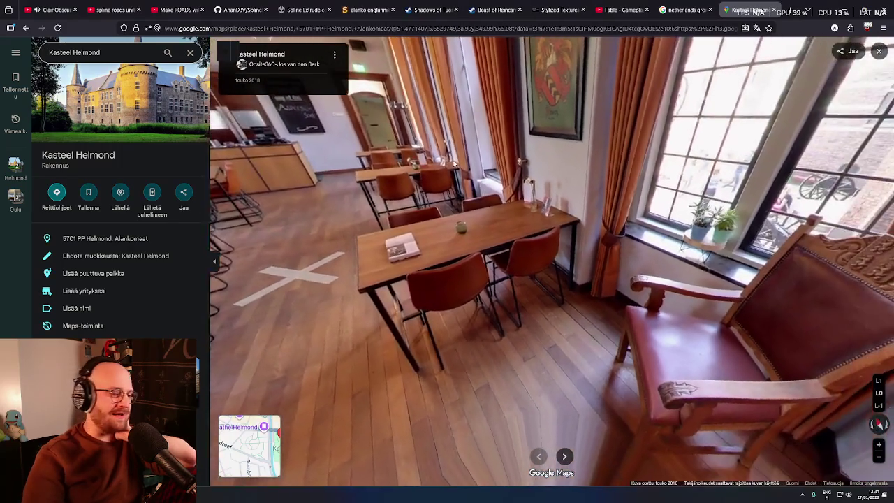
{"action": "key", "text": "Left"}
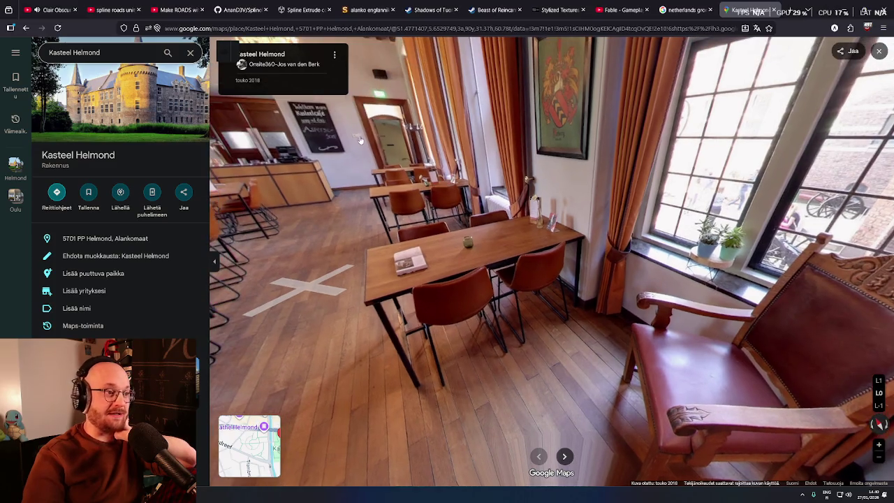
{"action": "key", "text": "Up"}
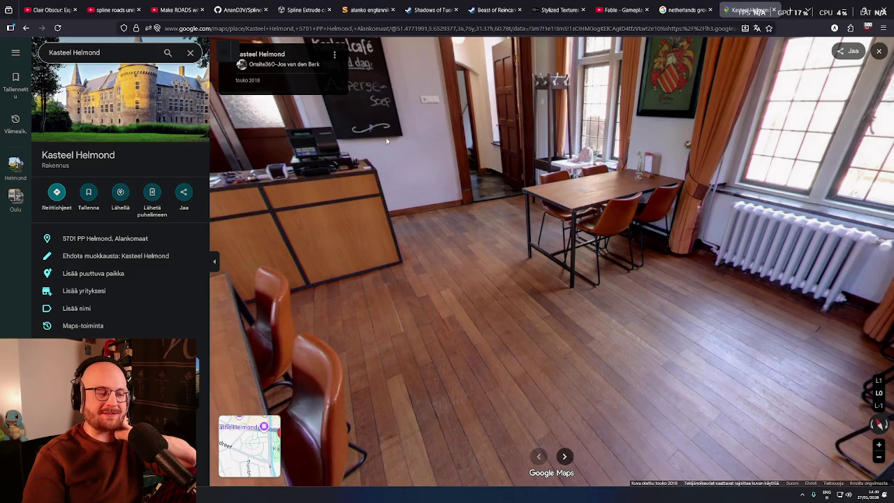
{"action": "key", "text": "Right"}
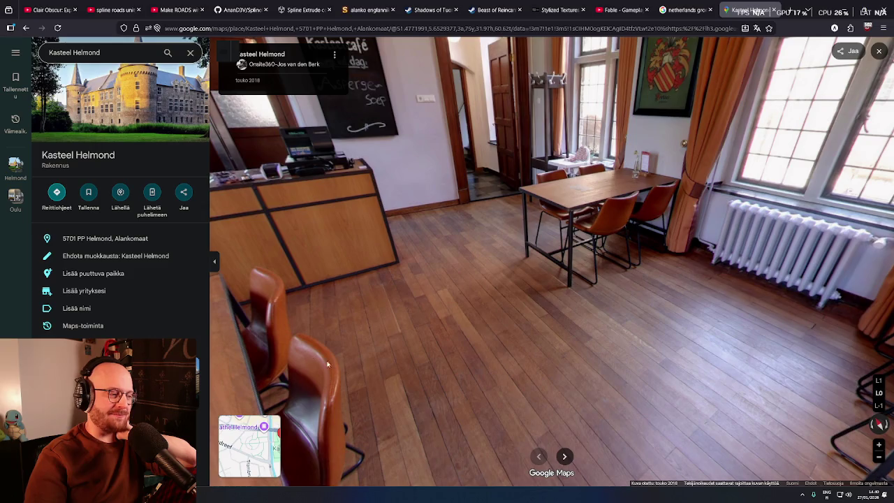
{"action": "left_click", "coordinate": [23, 27]}
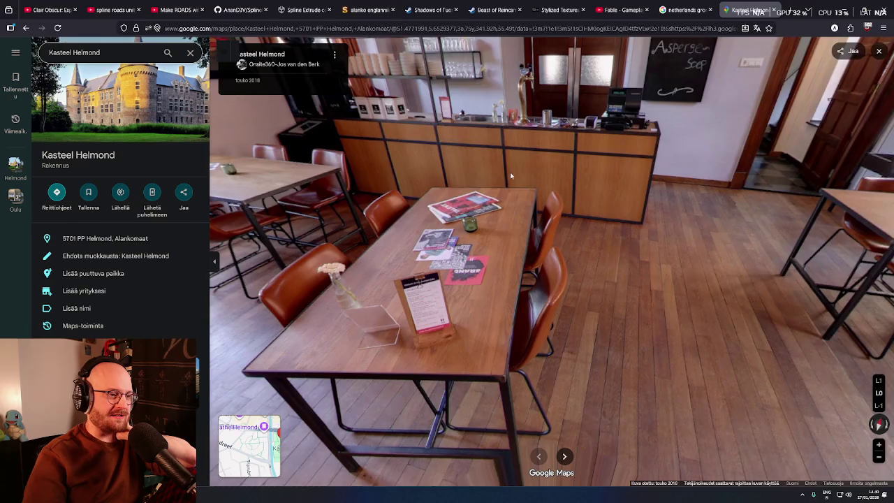
{"action": "mouse_move", "coordinate": [513, 178]}
{"action": "left_mouse_down"}
{"action": "mouse_move", "coordinate": [677, 155]}
{"action": "mouse_move", "coordinate": [859, 63]}
{"action": "left_mouse_up"}
{"action": "left_click", "coordinate": [878, 50]}
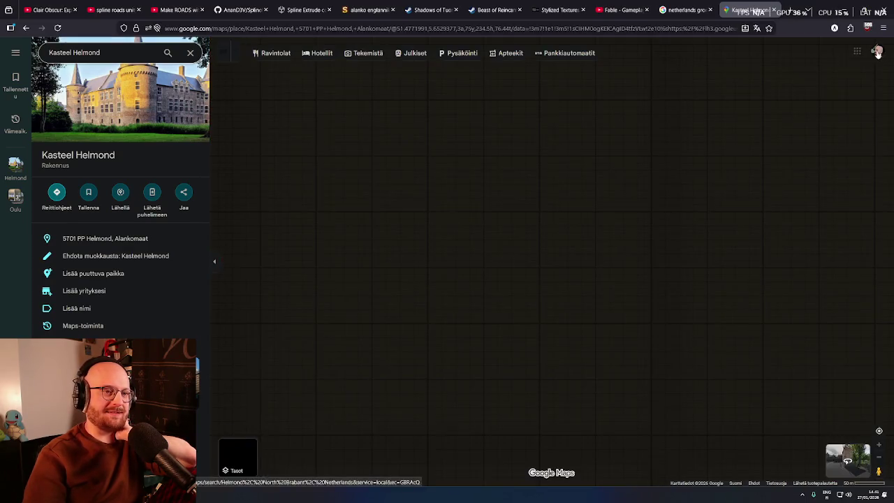
- Zoom out from Helmond and centre Scandinavia and Finland on the map
{"action": "scroll", "coordinate": [470, 251], "scroll_direction": "down", "scroll_amount": 5}
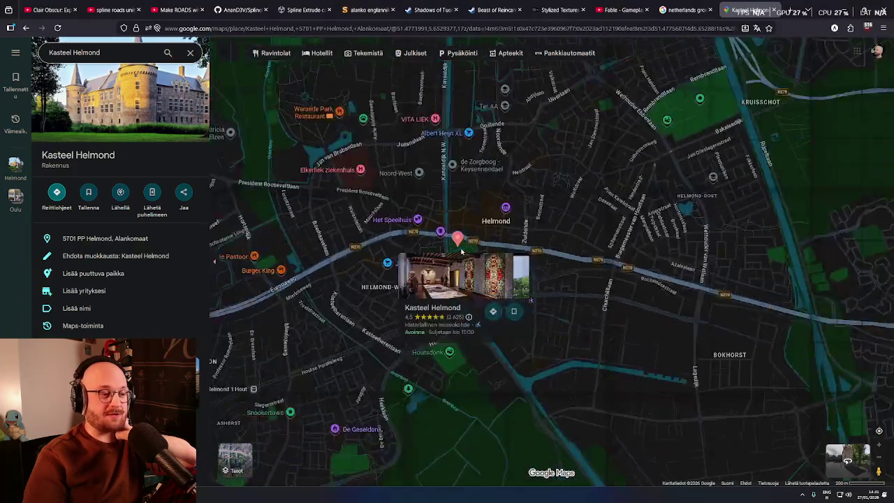
{"action": "scroll", "coordinate": [457, 252], "scroll_direction": "down", "scroll_amount": 6}
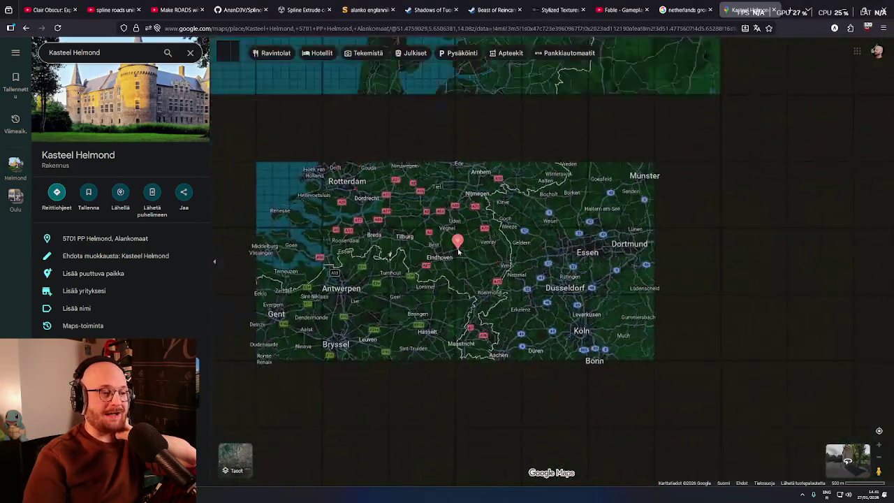
{"action": "scroll", "coordinate": [444, 278], "scroll_direction": "down", "scroll_amount": 2}
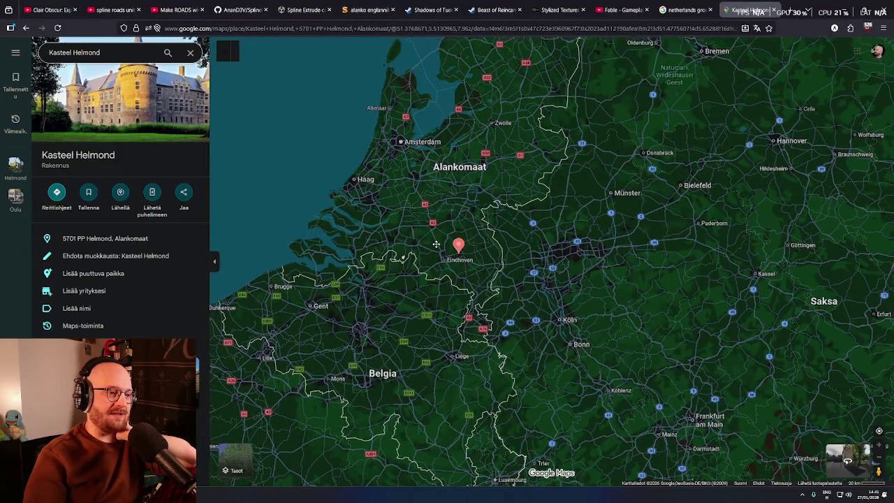
{"action": "scroll", "coordinate": [444, 278], "scroll_direction": "down", "scroll_amount": 2}
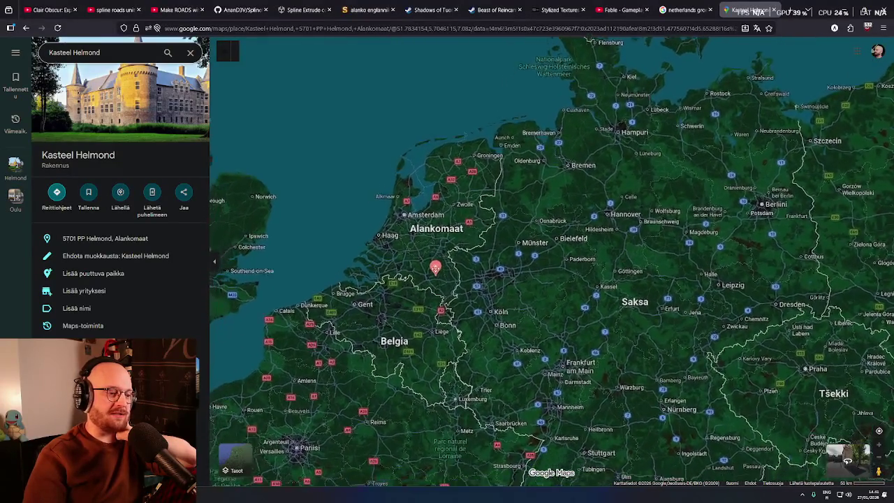
{"action": "scroll", "coordinate": [450, 249], "scroll_direction": "down", "scroll_amount": 1}
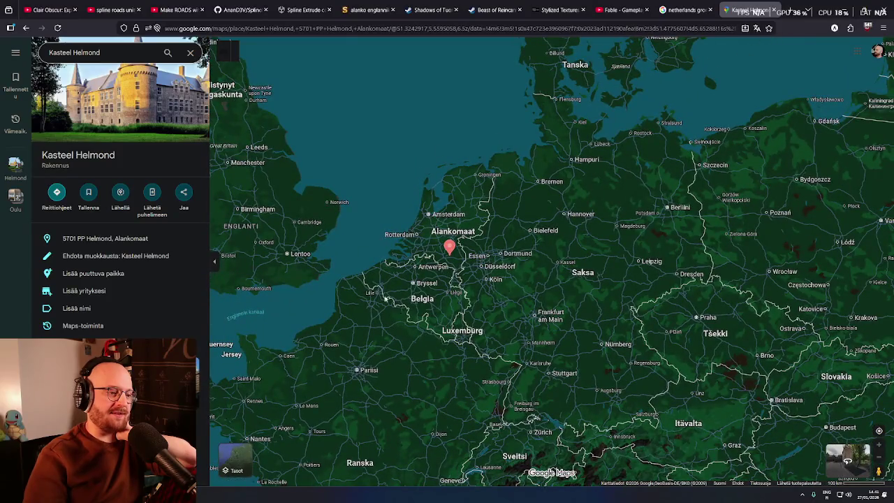
{"action": "mouse_move", "coordinate": [352, 239]}
{"action": "left_mouse_down"}
{"action": "mouse_move", "coordinate": [366, 260]}
{"action": "mouse_move", "coordinate": [383, 262]}
{"action": "left_mouse_up"}
{"action": "mouse_move", "coordinate": [541, 308]}
{"action": "left_mouse_down"}
{"action": "mouse_move", "coordinate": [502, 270]}
{"action": "mouse_move", "coordinate": [513, 254]}
{"action": "left_mouse_up"}
{"action": "scroll", "coordinate": [512, 254], "scroll_direction": "down", "scroll_amount": 3}
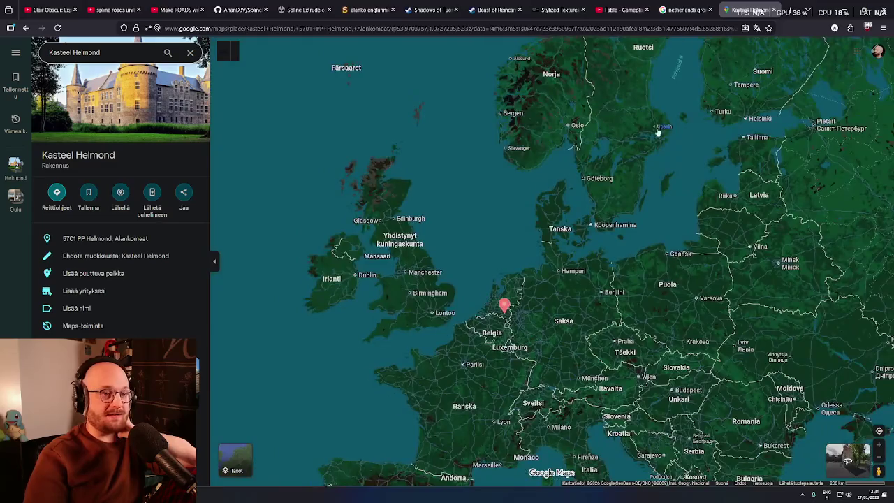
{"action": "left_click_drag", "start_coordinate": [657, 131], "coordinate": [602, 187]}
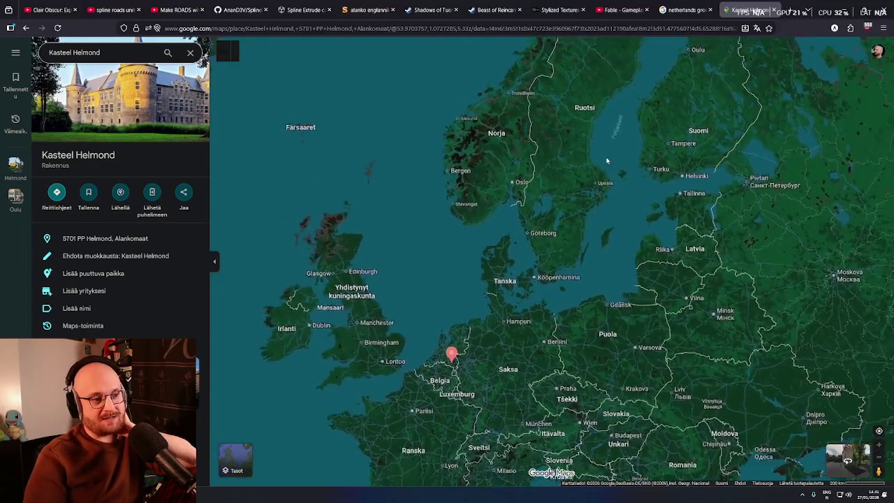
{"action": "scroll", "coordinate": [608, 160], "scroll_direction": "down", "scroll_amount": 2}
{"action": "mouse_move", "coordinate": [648, 114]}
{"action": "left_mouse_down"}
{"action": "mouse_move", "coordinate": [578, 201]}
{"action": "mouse_move", "coordinate": [550, 202]}
{"action": "mouse_move", "coordinate": [520, 233]}
{"action": "mouse_move", "coordinate": [538, 252]}
{"action": "left_mouse_up"}
- Zoom back toward Eindhoven, then pull out to frame all of Europe with the Helmond pin
{"action": "scroll", "coordinate": [545, 328], "scroll_direction": "up", "scroll_amount": 2}
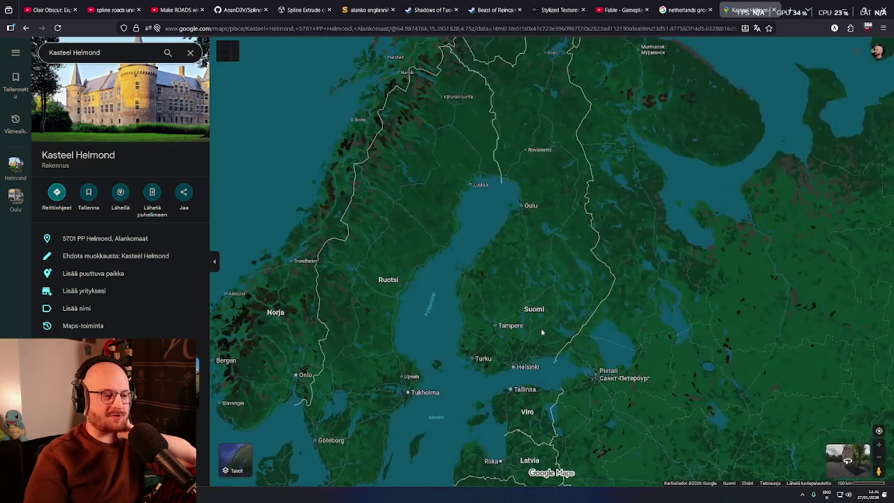
{"action": "scroll", "coordinate": [532, 314], "scroll_direction": "up", "scroll_amount": 2}
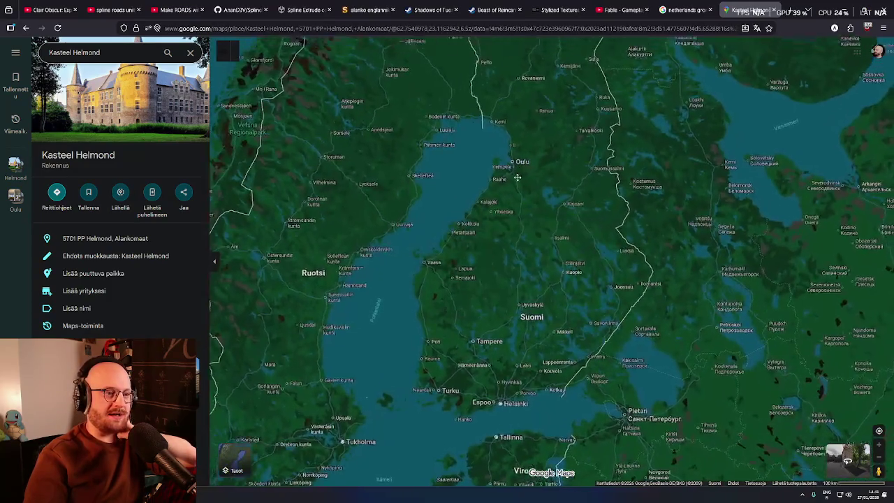
{"action": "scroll", "coordinate": [513, 218], "scroll_direction": "up", "scroll_amount": 2}
{"action": "scroll", "coordinate": [495, 219], "scroll_direction": "down", "scroll_amount": 8}
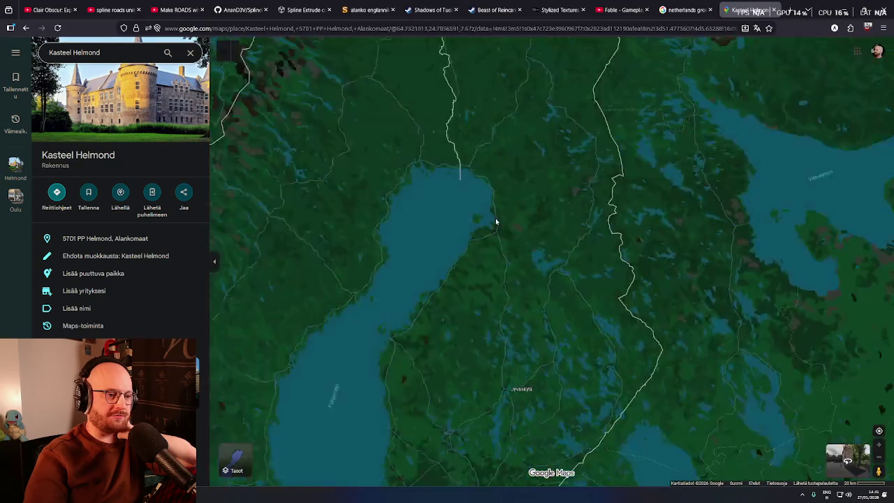
{"action": "scroll", "coordinate": [507, 203], "scroll_direction": "up", "scroll_amount": 3}
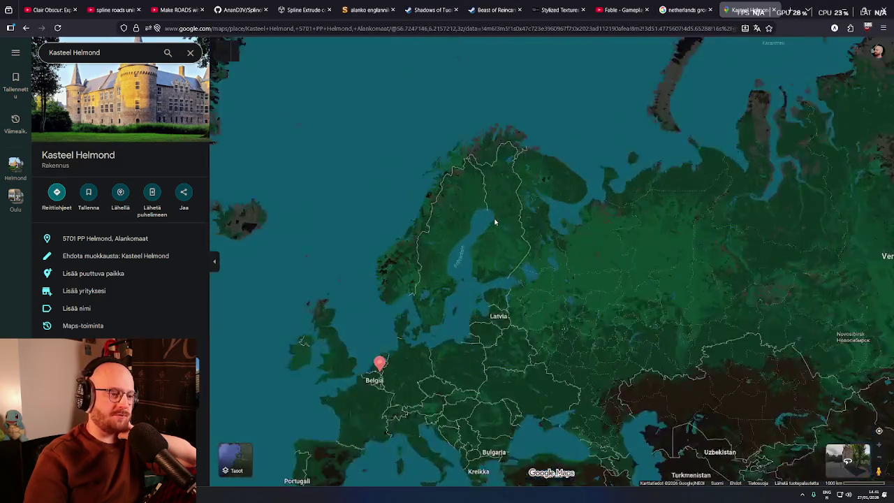
{"action": "scroll", "coordinate": [517, 178], "scroll_direction": "down", "scroll_amount": 3}
{"action": "scroll", "coordinate": [523, 220], "scroll_direction": "up", "scroll_amount": 3}
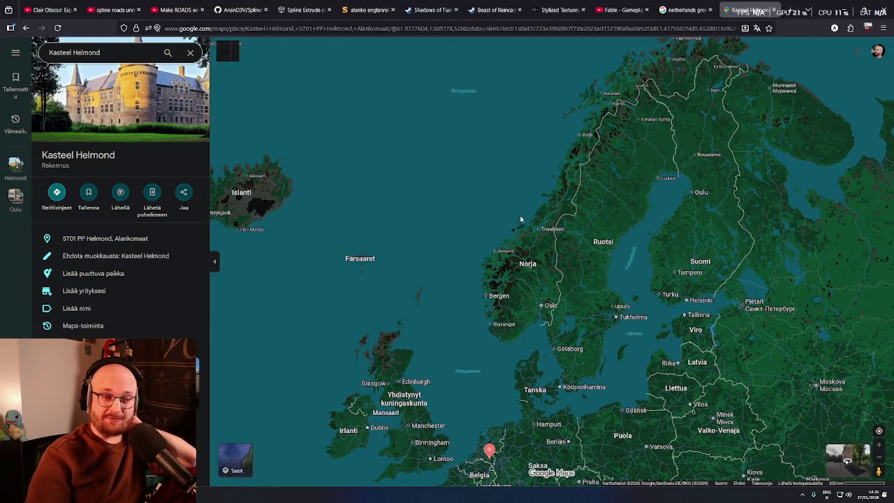
{"action": "scroll", "coordinate": [515, 217], "scroll_direction": "down", "scroll_amount": 3}
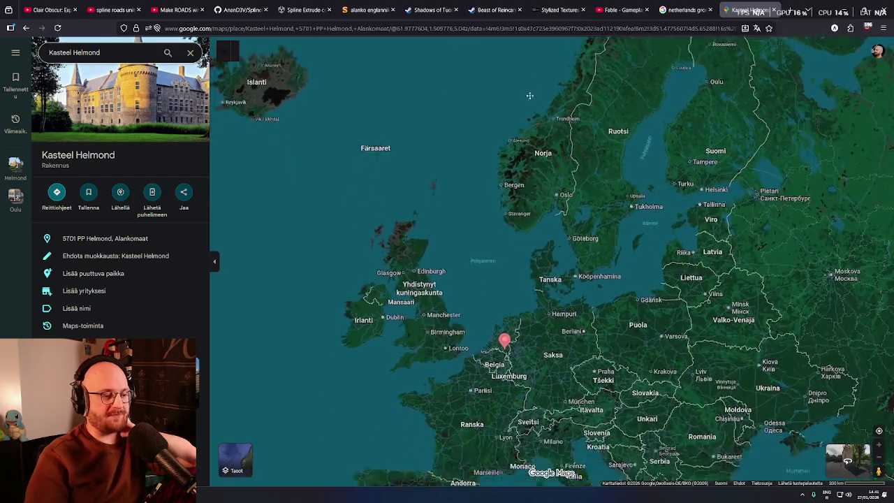
{"action": "scroll", "coordinate": [527, 293], "scroll_direction": "up", "scroll_amount": 3}
{"action": "scroll", "coordinate": [527, 293], "scroll_direction": "down", "scroll_amount": 3}
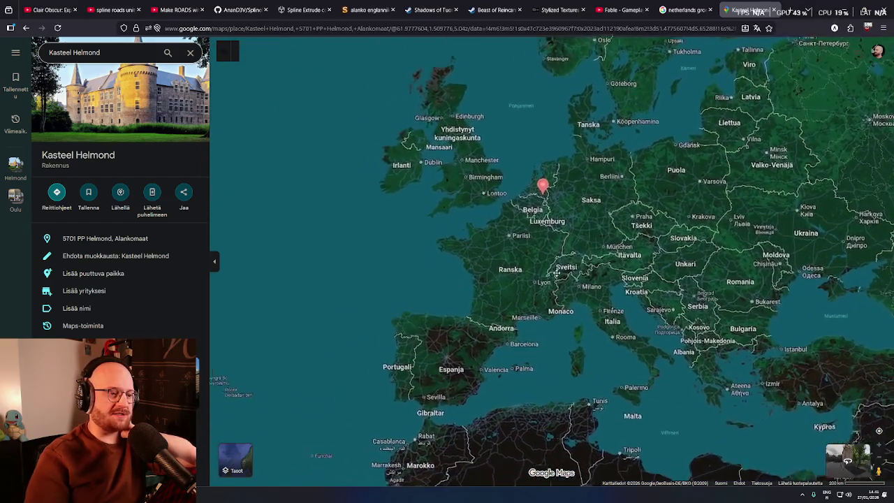
{"action": "scroll", "coordinate": [531, 273], "scroll_direction": "up", "scroll_amount": 3}
{"action": "scroll", "coordinate": [530, 271], "scroll_direction": "up", "scroll_amount": 5}
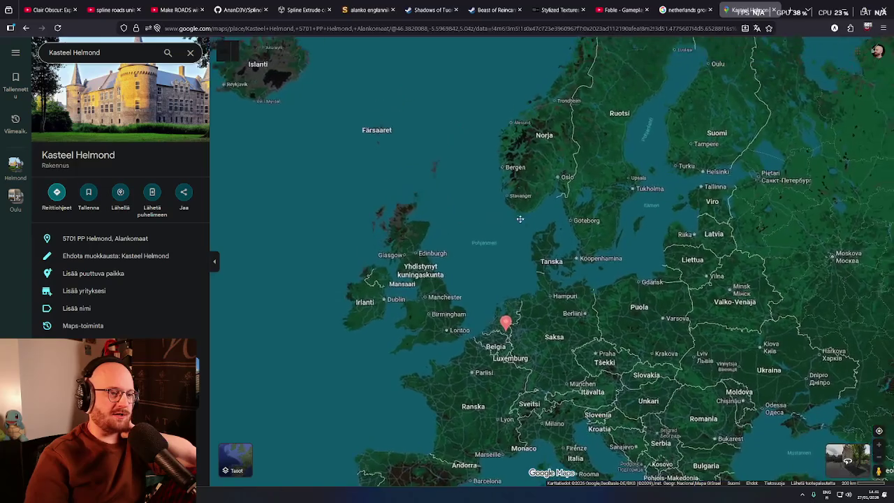
{"action": "scroll", "coordinate": [479, 307], "scroll_direction": "up", "scroll_amount": 2}
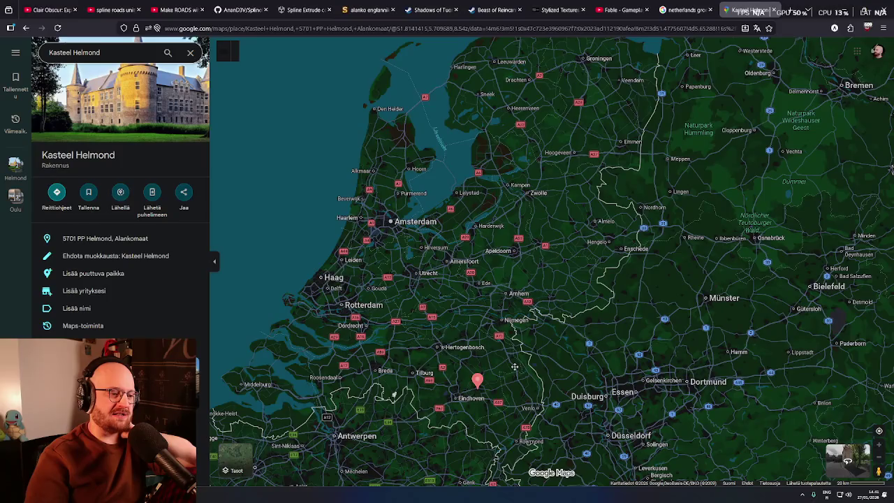
{"action": "mouse_move", "coordinate": [514, 366]}
{"action": "left_mouse_down"}
{"action": "mouse_move", "coordinate": [524, 401]}
{"action": "mouse_move", "coordinate": [496, 394]}
{"action": "left_mouse_up"}
{"action": "scroll", "coordinate": [531, 293], "scroll_direction": "down", "scroll_amount": 5}
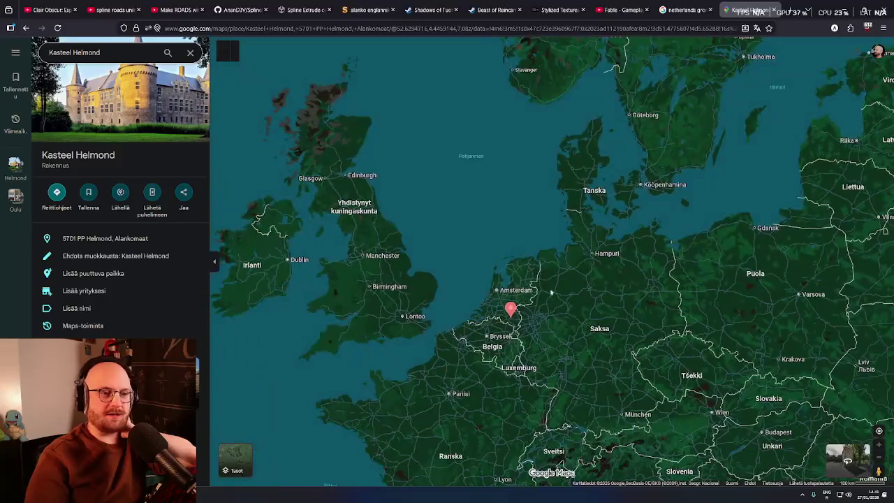
{"action": "scroll", "coordinate": [451, 383], "scroll_direction": "down", "scroll_amount": 4}
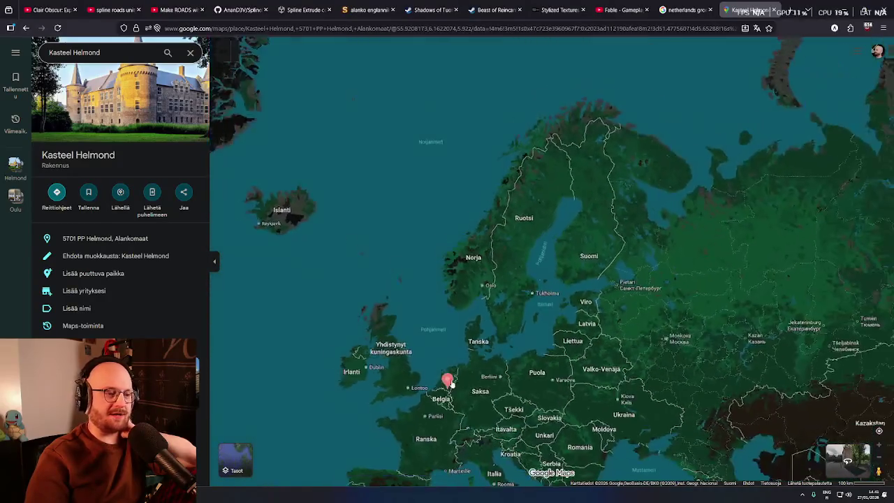
{"action": "mouse_move", "coordinate": [449, 380]}
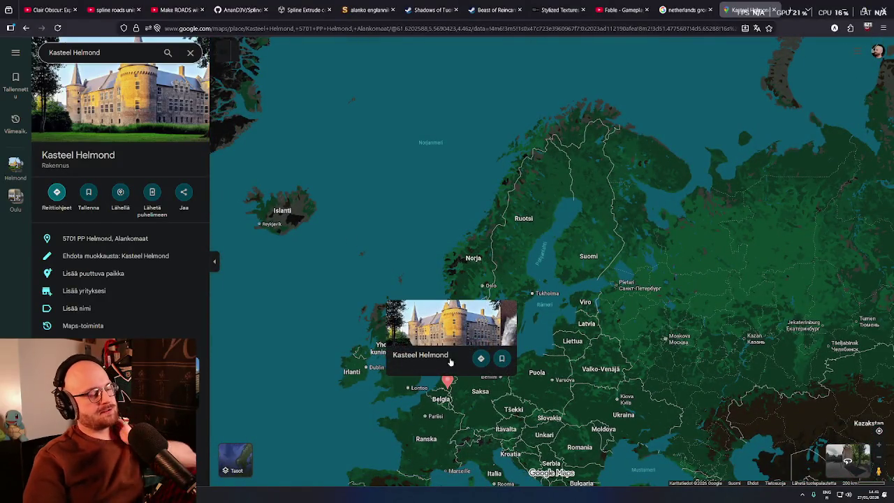
{"action": "mouse_move", "coordinate": [494, 271]}
{"action": "left_mouse_down"}
{"action": "mouse_move", "coordinate": [481, 282]}
{"action": "mouse_move", "coordinate": [505, 209]}
{"action": "left_mouse_up"}
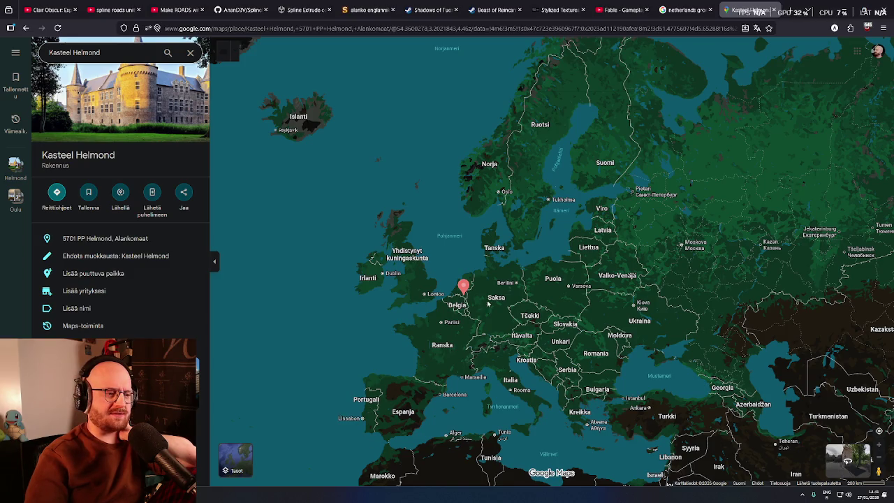
{"action": "left_click_drag", "start_coordinate": [488, 303], "coordinate": [444, 357]}
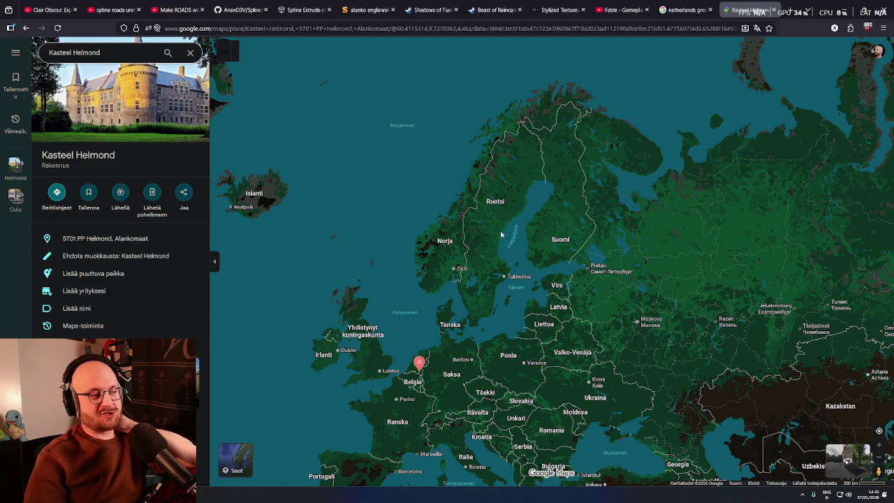
- Resume the Expedition 33 soundtrack on YouTube and close the Groningen search tab
{"action": "left_click", "coordinate": [53, 10]}
{"action": "left_click", "coordinate": [504, 277]}
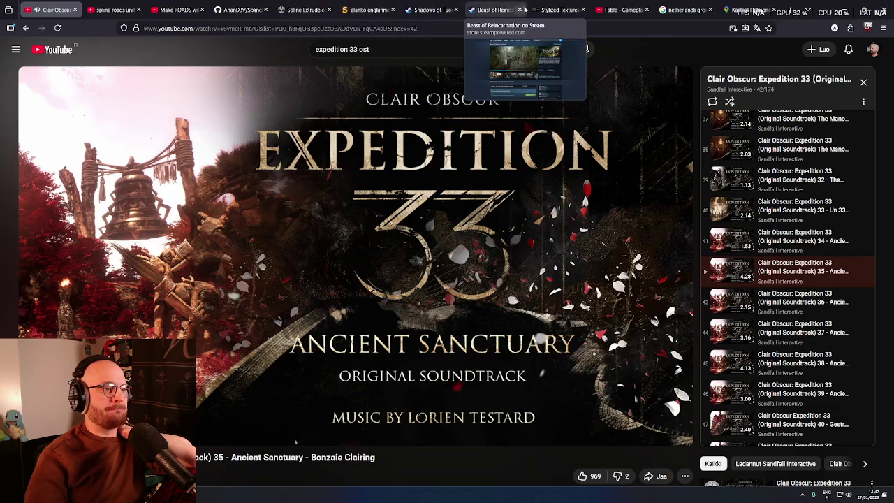
{"action": "left_click", "coordinate": [688, 9]}
{"action": "left_click", "coordinate": [710, 12]}
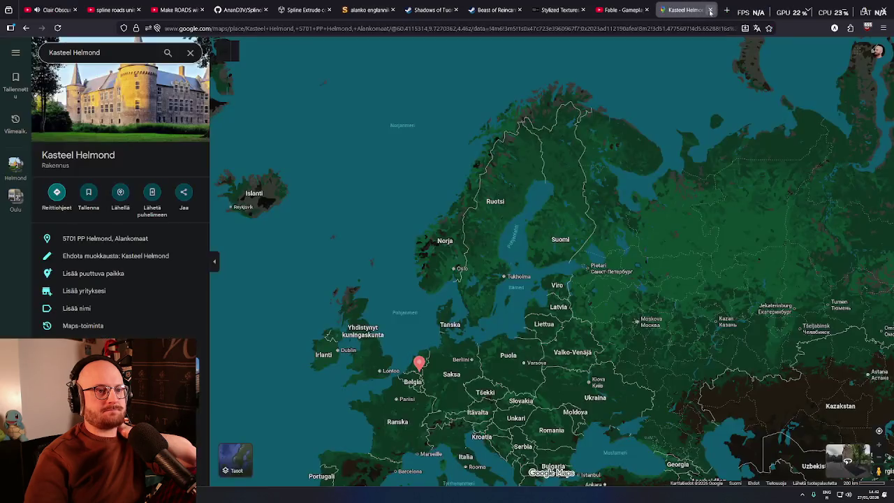
- Zoom around the map to bring Finland, then Britain and the North Sea, into view
{"action": "scroll", "coordinate": [457, 283], "scroll_direction": "up", "scroll_amount": 5}
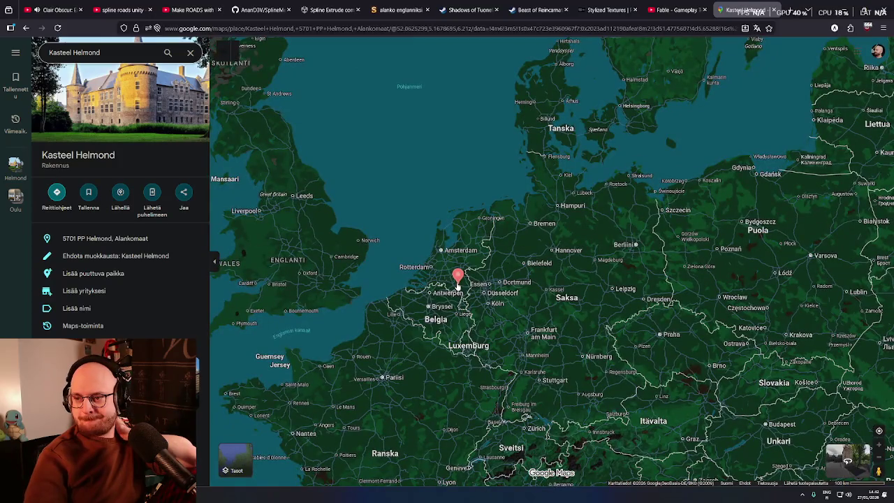
{"action": "scroll", "coordinate": [458, 283], "scroll_direction": "up", "scroll_amount": 1}
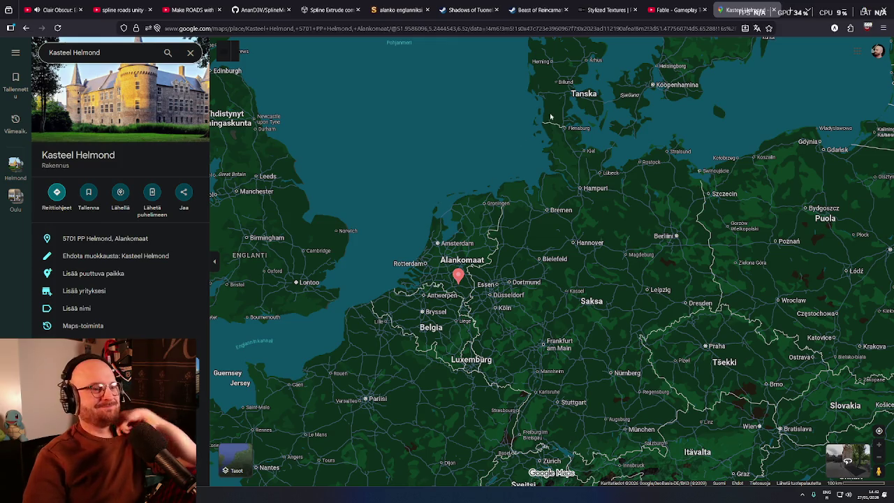
{"action": "scroll", "coordinate": [503, 210], "scroll_direction": "down", "scroll_amount": 5}
{"action": "left_click_drag", "start_coordinate": [530, 192], "coordinate": [471, 296]}
{"action": "scroll", "coordinate": [550, 258], "scroll_direction": "up", "scroll_amount": 5}
{"action": "scroll", "coordinate": [549, 258], "scroll_direction": "down", "scroll_amount": 3}
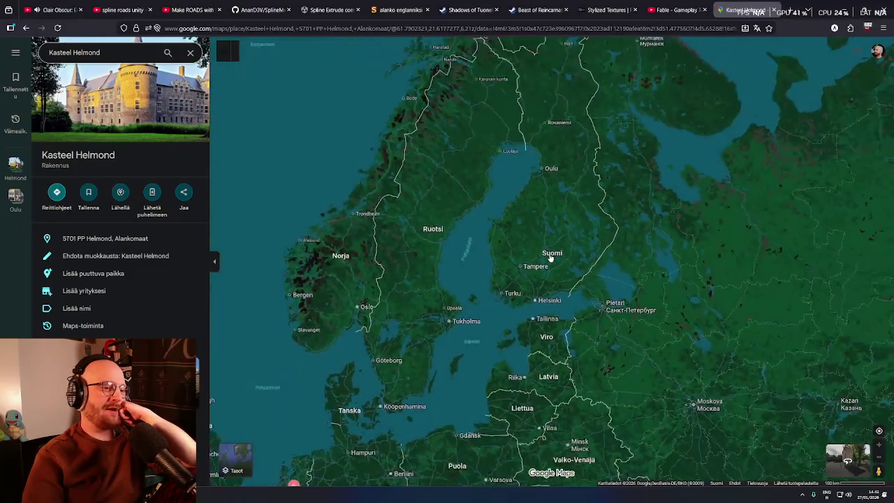
{"action": "mouse_move", "coordinate": [432, 328]}
{"action": "left_mouse_down"}
{"action": "mouse_move", "coordinate": [559, 244]}
{"action": "mouse_move", "coordinate": [391, 335]}
{"action": "mouse_move", "coordinate": [610, 181]}
{"action": "left_mouse_up"}
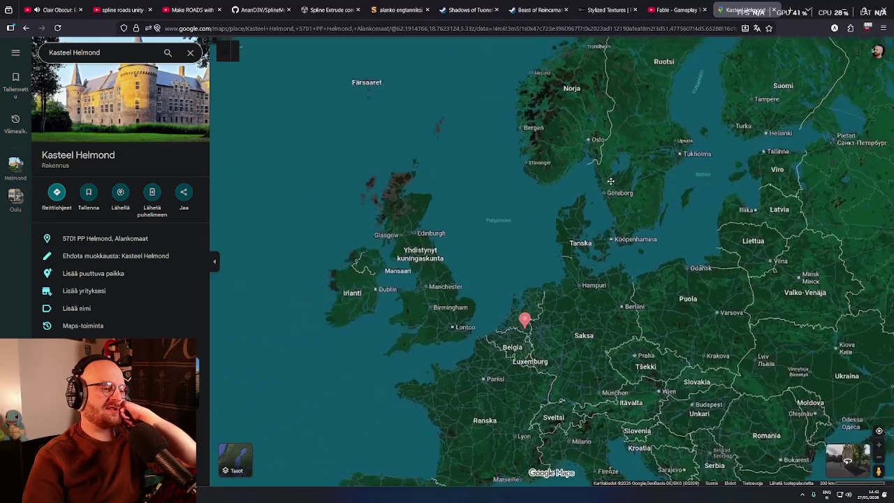
- Shift the map over Belgium and centre the Netherlands with the Helmond pin visible
{"action": "left_click_drag", "start_coordinate": [549, 177], "coordinate": [487, 191]}
{"action": "scroll", "coordinate": [500, 272], "scroll_direction": "up", "scroll_amount": 5}
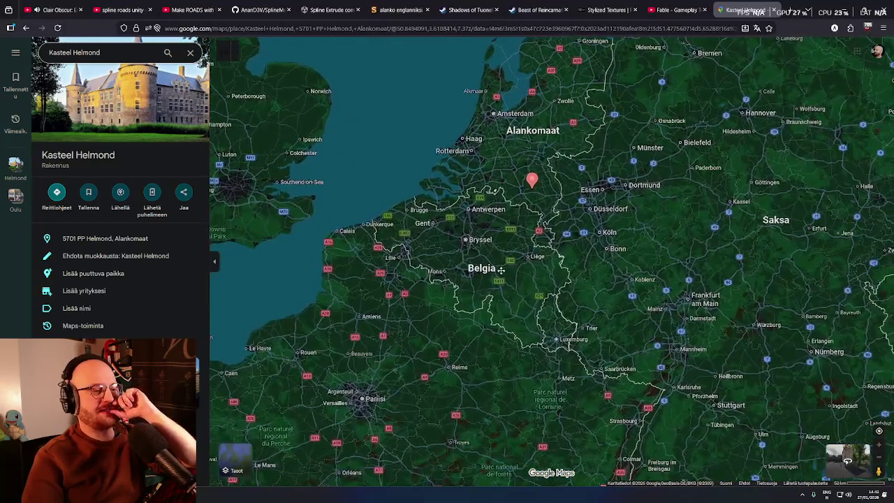
{"action": "left_click_drag", "start_coordinate": [501, 271], "coordinate": [489, 272]}
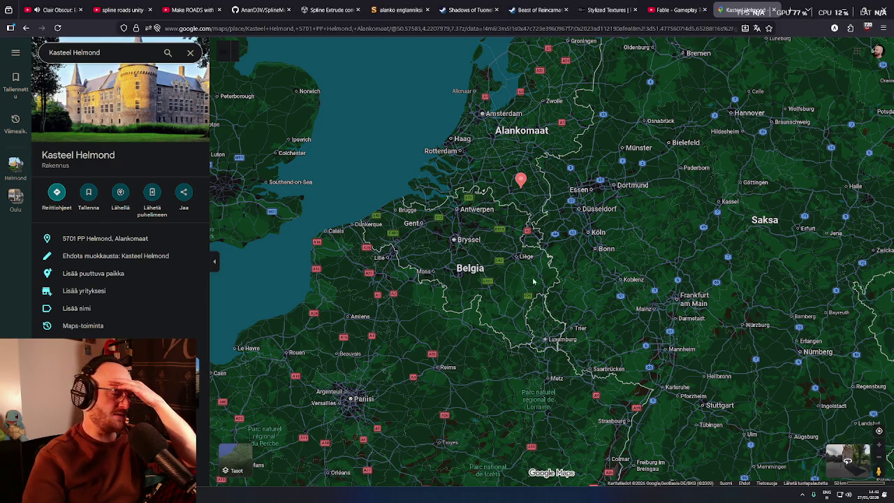
{"action": "scroll", "coordinate": [533, 281], "scroll_direction": "down", "scroll_amount": 3}
{"action": "scroll", "coordinate": [496, 289], "scroll_direction": "up", "scroll_amount": 4}
{"action": "scroll", "coordinate": [496, 289], "scroll_direction": "up", "scroll_amount": 3}
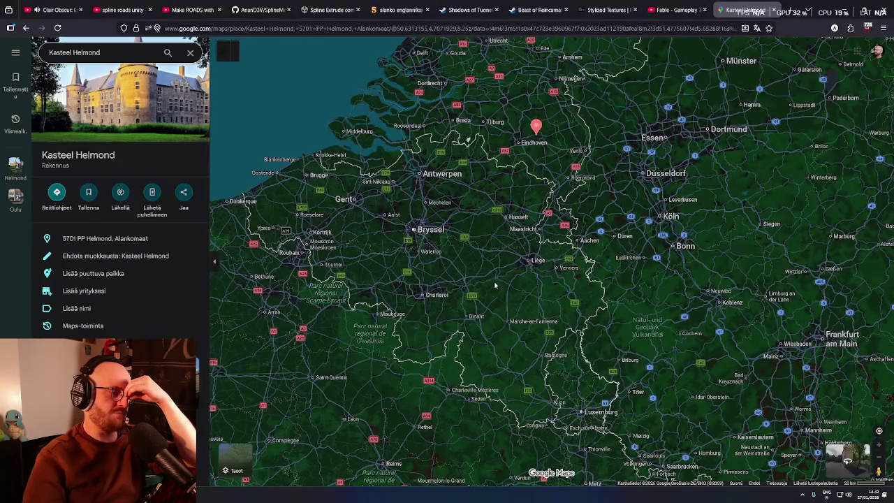
{"action": "mouse_move", "coordinate": [494, 285]}
{"action": "left_mouse_down"}
{"action": "mouse_move", "coordinate": [524, 258]}
{"action": "mouse_move", "coordinate": [588, 283]}
{"action": "mouse_move", "coordinate": [595, 304]}
{"action": "mouse_move", "coordinate": [580, 293]}
{"action": "mouse_move", "coordinate": [558, 301]}
{"action": "left_mouse_up"}
{"action": "scroll", "coordinate": [405, 283], "scroll_direction": "down", "scroll_amount": 3}
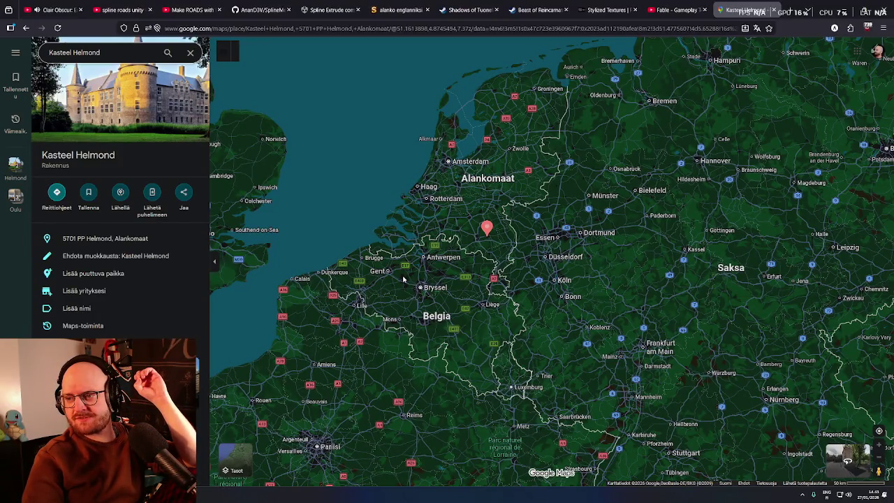
{"action": "scroll", "coordinate": [454, 231], "scroll_direction": "up", "scroll_amount": 3}
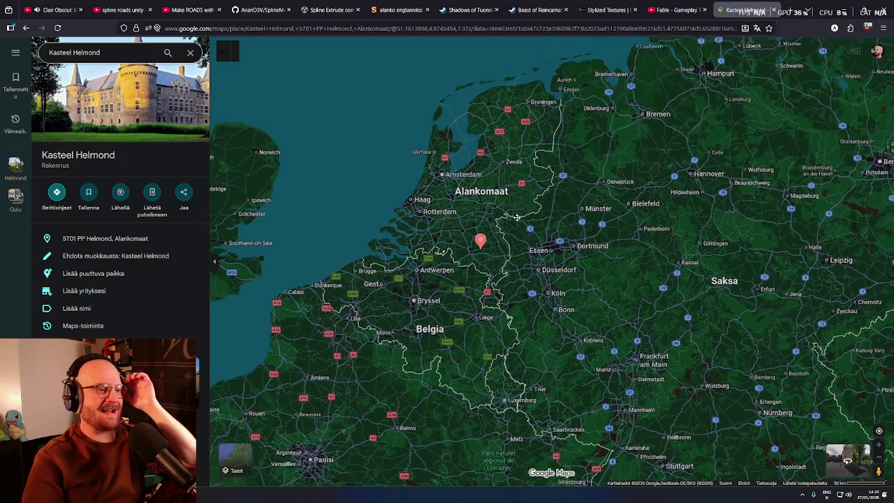
{"action": "scroll", "coordinate": [457, 245], "scroll_direction": "down", "scroll_amount": 3}
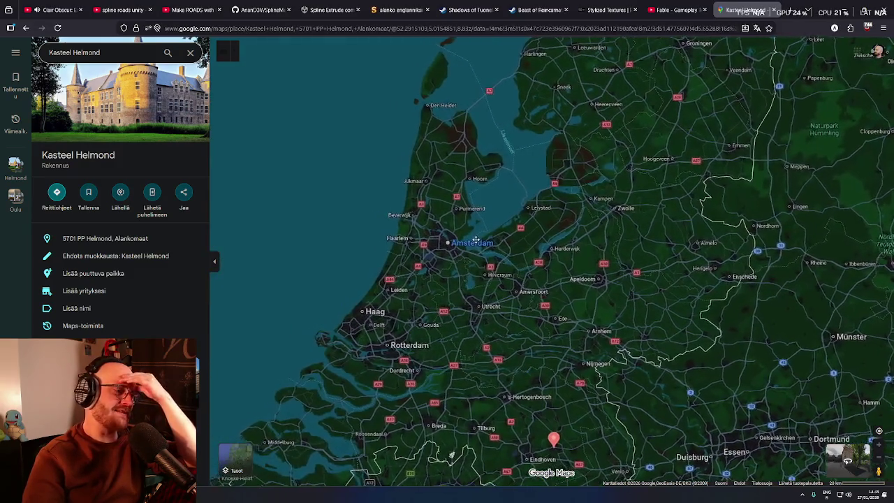
{"action": "left_click_drag", "start_coordinate": [481, 274], "coordinate": [483, 289]}
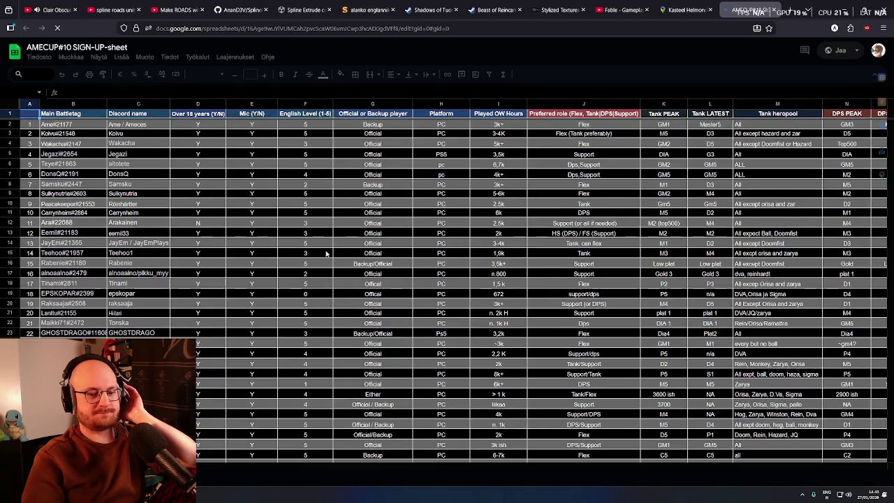
- Scroll through the player entries in the AMECUP#10 sign-up sheet
{"action": "scroll", "coordinate": [265, 281], "scroll_direction": "down", "scroll_amount": 10}
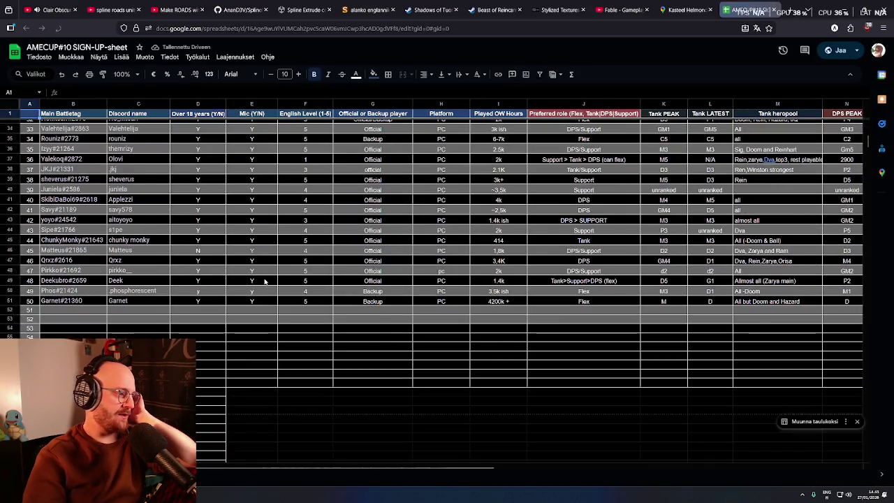
{"action": "scroll", "coordinate": [264, 281], "scroll_direction": "up", "scroll_amount": 10}
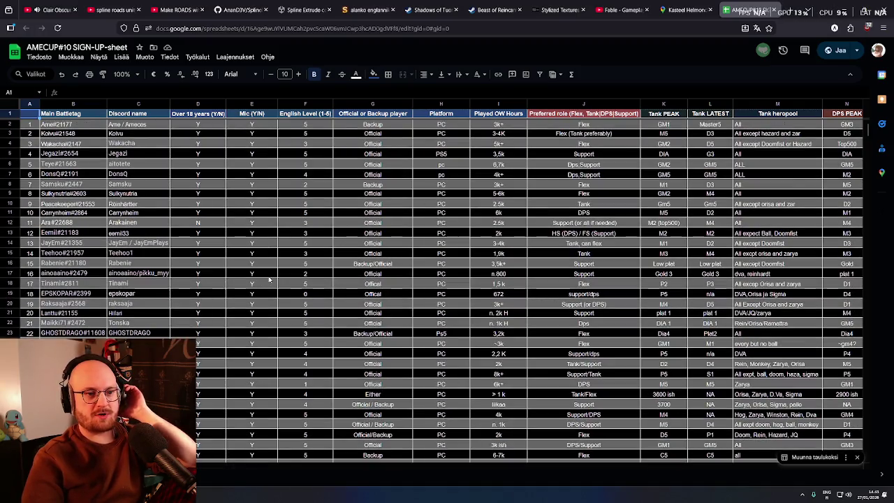
{"action": "scroll", "coordinate": [269, 280], "scroll_direction": "down", "scroll_amount": 5}
{"action": "scroll", "coordinate": [269, 280], "scroll_direction": "up", "scroll_amount": 5}
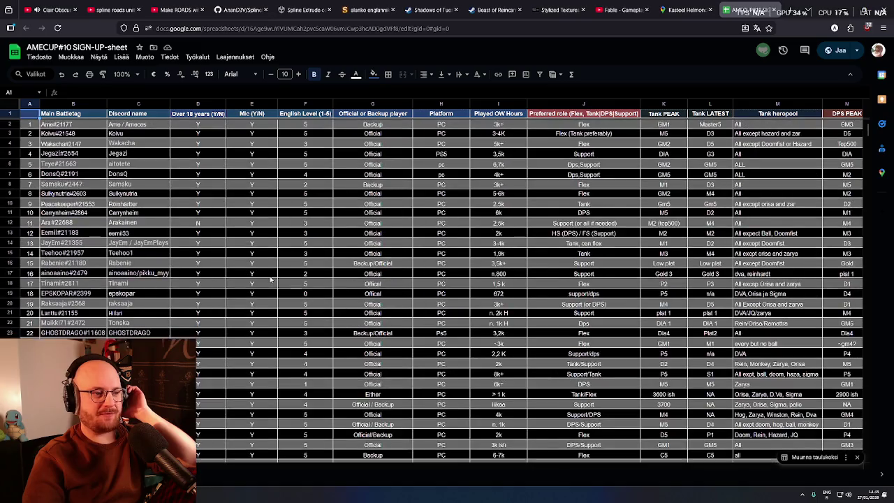
{"action": "scroll", "coordinate": [272, 278], "scroll_direction": "down", "scroll_amount": 5}
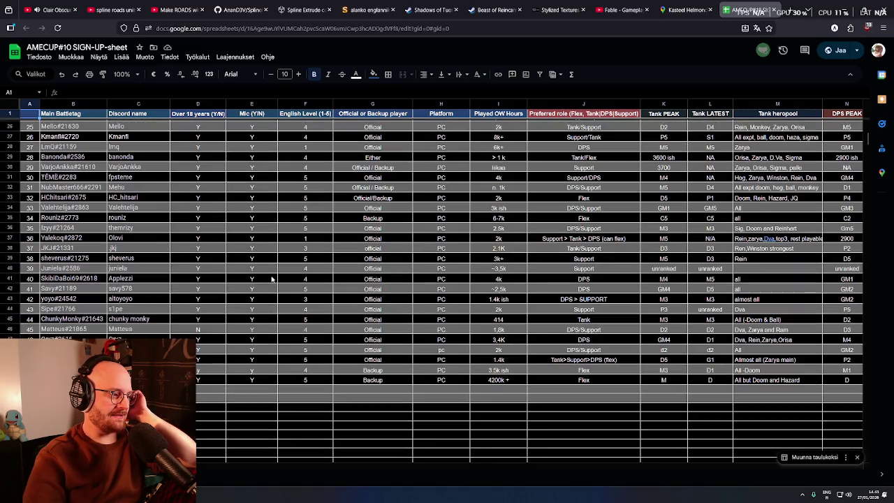
{"action": "scroll", "coordinate": [271, 279], "scroll_direction": "up", "scroll_amount": 3}
{"action": "scroll", "coordinate": [273, 279], "scroll_direction": "up", "scroll_amount": 2}
{"action": "scroll", "coordinate": [273, 280], "scroll_direction": "down", "scroll_amount": 5}
- Select the battletags in B2:B51 to confirm 50 sign-ups, then close the sheet
{"action": "mouse_move", "coordinate": [69, 338]}
{"action": "left_mouse_down"}
{"action": "mouse_move", "coordinate": [77, 259]}
{"action": "mouse_move", "coordinate": [62, 128]}
{"action": "left_mouse_up"}
{"action": "scroll", "coordinate": [70, 336], "scroll_direction": "up", "scroll_amount": 6}
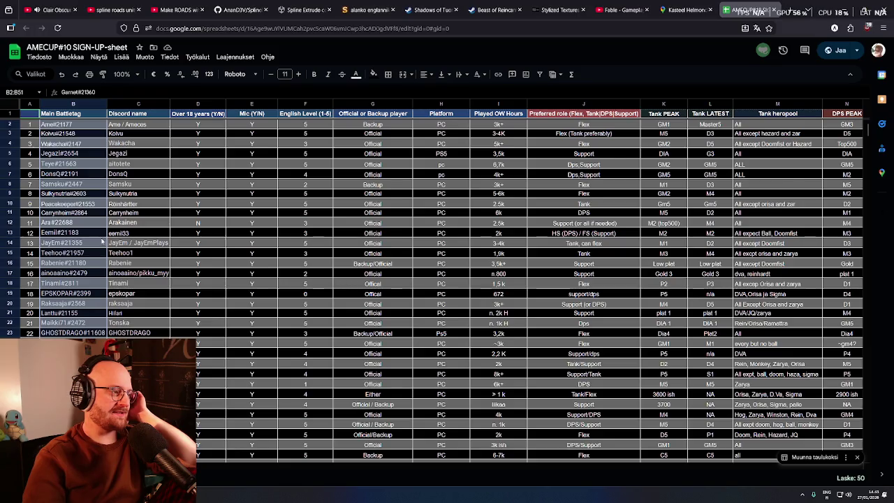
{"action": "scroll", "coordinate": [101, 242], "scroll_direction": "down", "scroll_amount": 6}
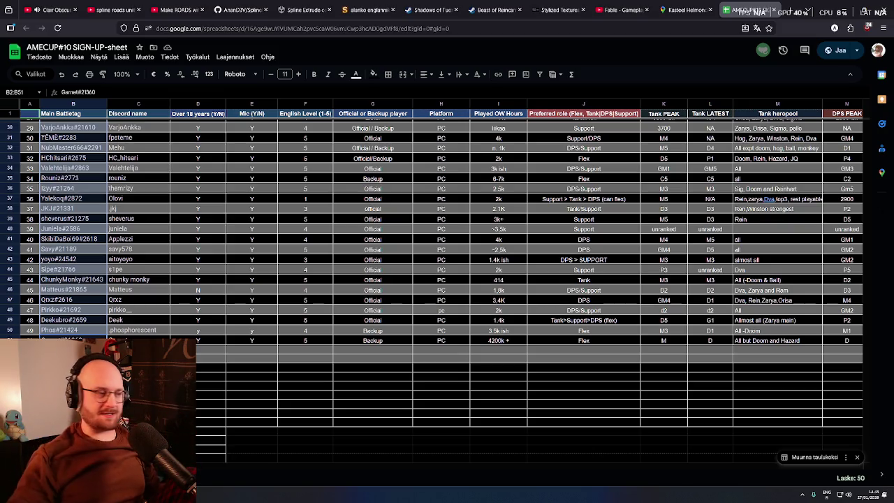
{"action": "scroll", "coordinate": [308, 312], "scroll_direction": "up", "scroll_amount": 10}
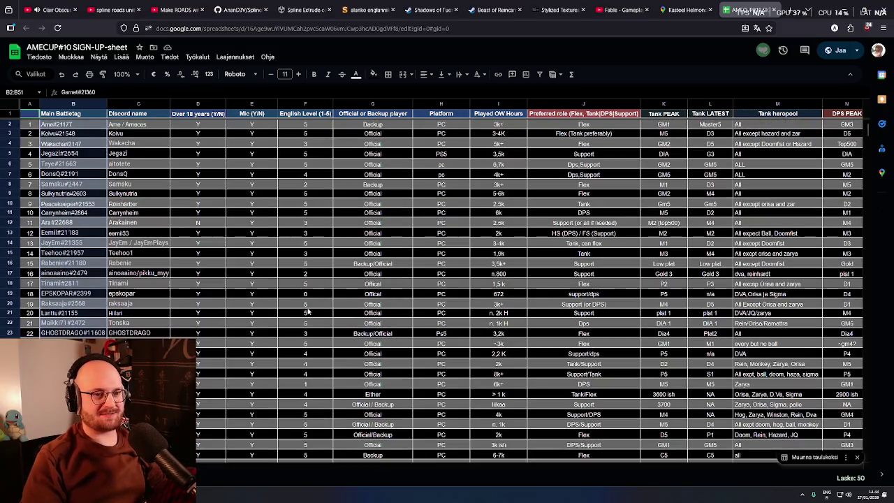
{"action": "scroll", "coordinate": [310, 311], "scroll_direction": "down", "scroll_amount": 10}
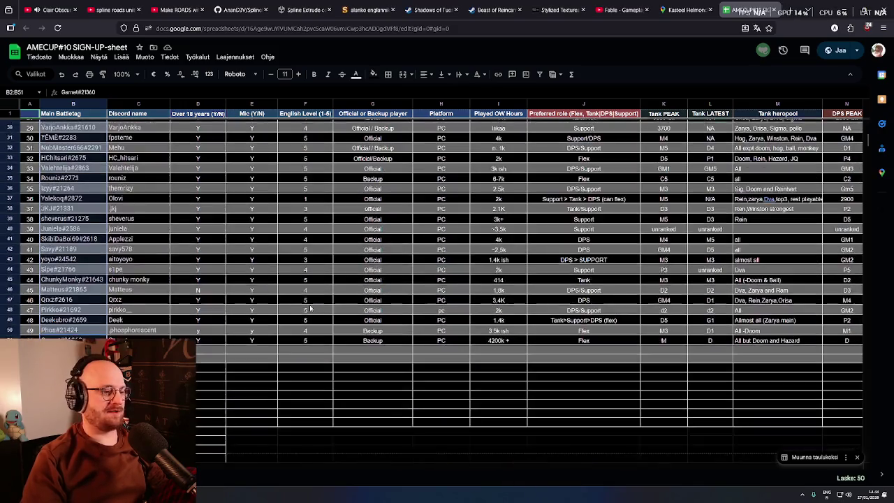
{"action": "scroll", "coordinate": [310, 308], "scroll_direction": "up", "scroll_amount": 10}
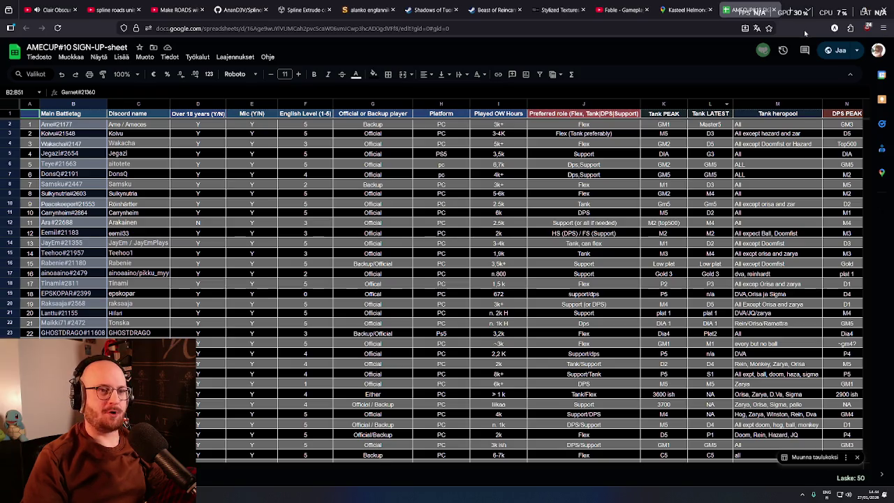
{"action": "key", "text": "ctrl+w"}
- Move the map from Western Europe to Finland and zoom into central Turku
{"action": "scroll", "coordinate": [532, 257], "scroll_direction": "down", "scroll_amount": 2}
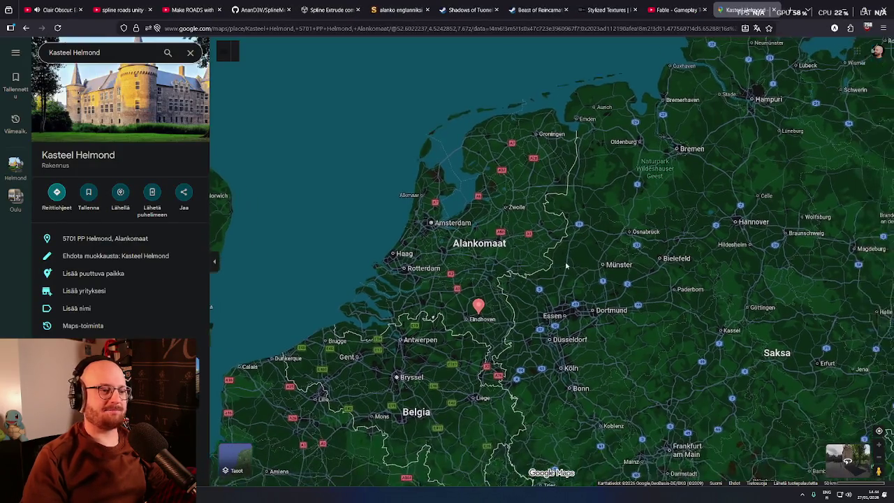
{"action": "scroll", "coordinate": [533, 257], "scroll_direction": "down", "scroll_amount": 2}
{"action": "left_click_drag", "start_coordinate": [528, 258], "coordinate": [510, 307]}
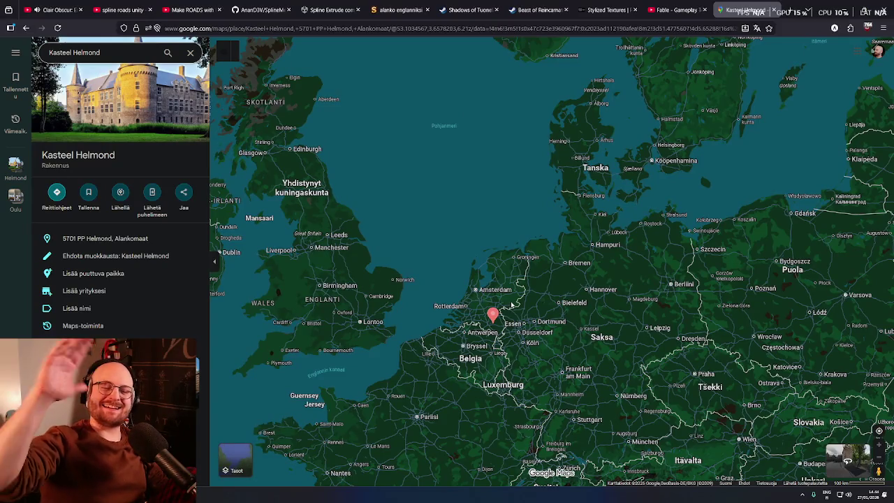
{"action": "left_click_drag", "start_coordinate": [499, 300], "coordinate": [413, 327]}
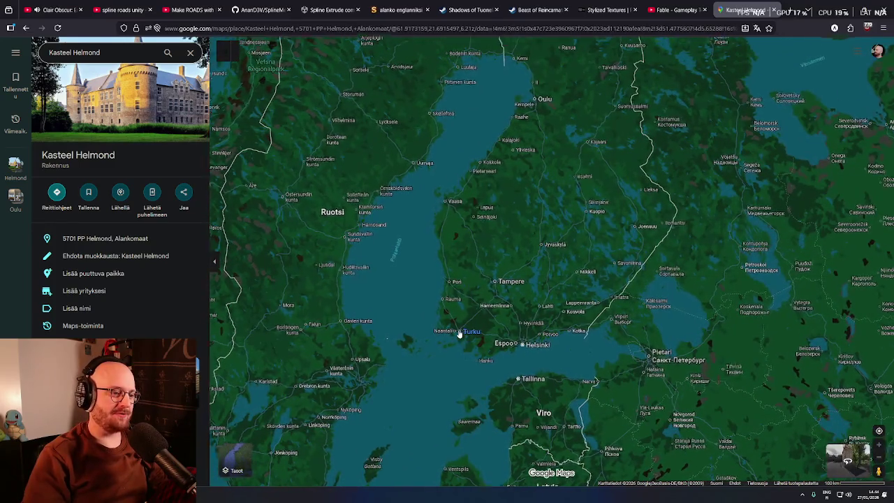
{"action": "scroll", "coordinate": [460, 333], "scroll_direction": "up", "scroll_amount": 3}
{"action": "scroll", "coordinate": [459, 333], "scroll_direction": "up", "scroll_amount": 5}
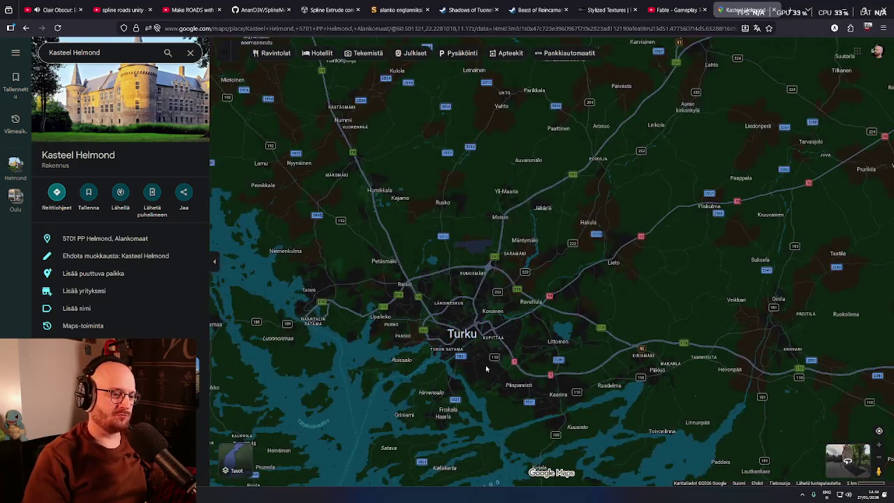
{"action": "left_click_drag", "start_coordinate": [464, 339], "coordinate": [466, 262]}
{"action": "scroll", "coordinate": [442, 262], "scroll_direction": "up", "scroll_amount": 2}
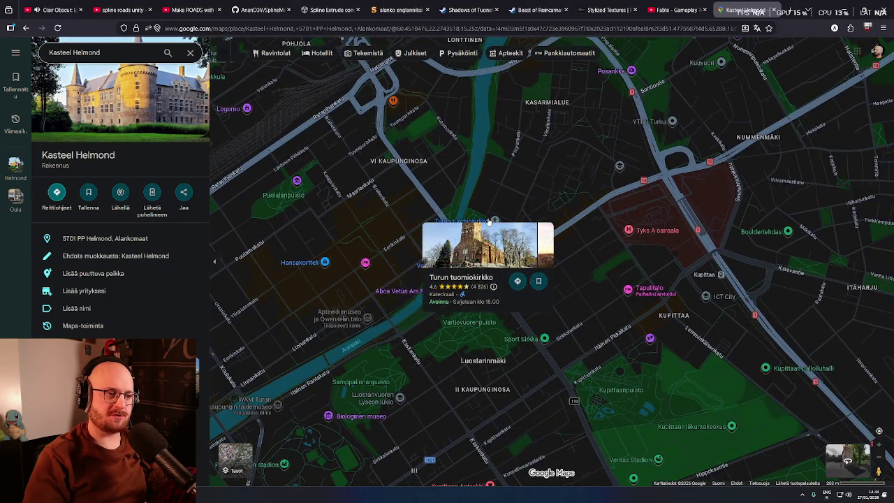
- Browse Turku past Kupittaa and Åbo Akademi, then drop Pegman on Hämeenkatu near Delhi Darbar
{"action": "left_click_drag", "start_coordinate": [481, 232], "coordinate": [453, 203]}
{"action": "mouse_move", "coordinate": [431, 188]}
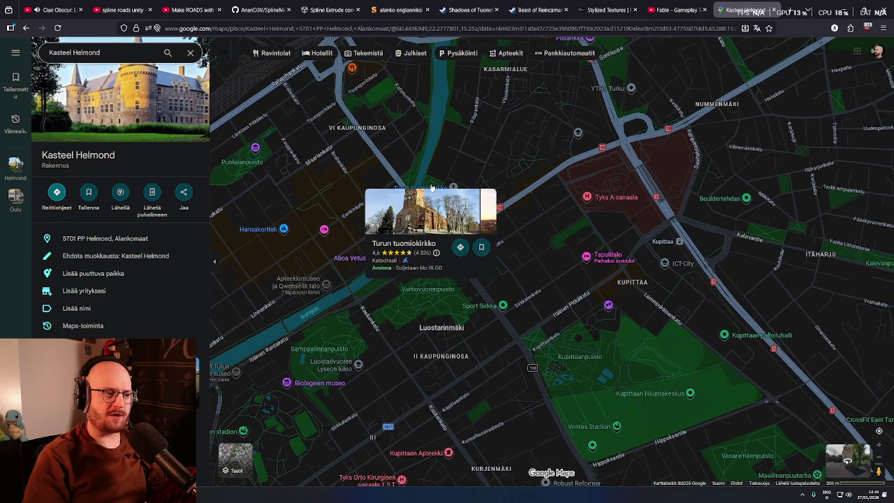
{"action": "left_click_drag", "start_coordinate": [431, 187], "coordinate": [411, 167]}
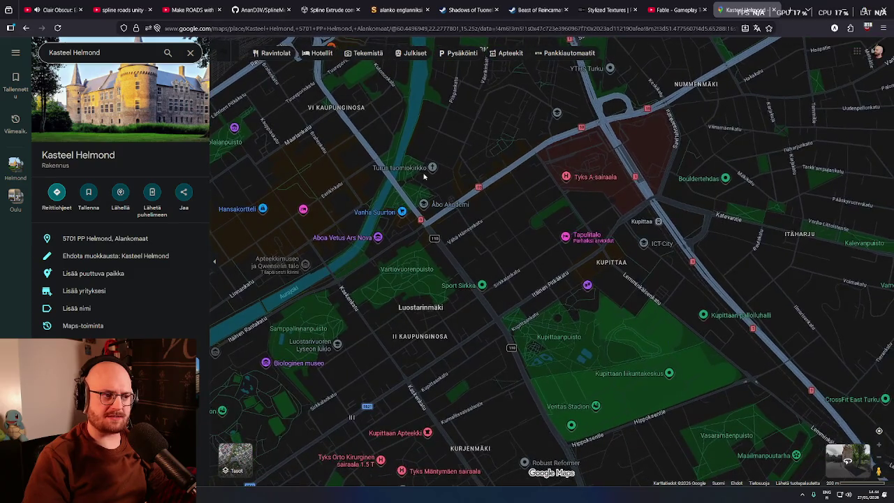
{"action": "mouse_move", "coordinate": [531, 283]}
{"action": "left_mouse_down"}
{"action": "mouse_move", "coordinate": [501, 199]}
{"action": "mouse_move", "coordinate": [525, 318]}
{"action": "left_mouse_up"}
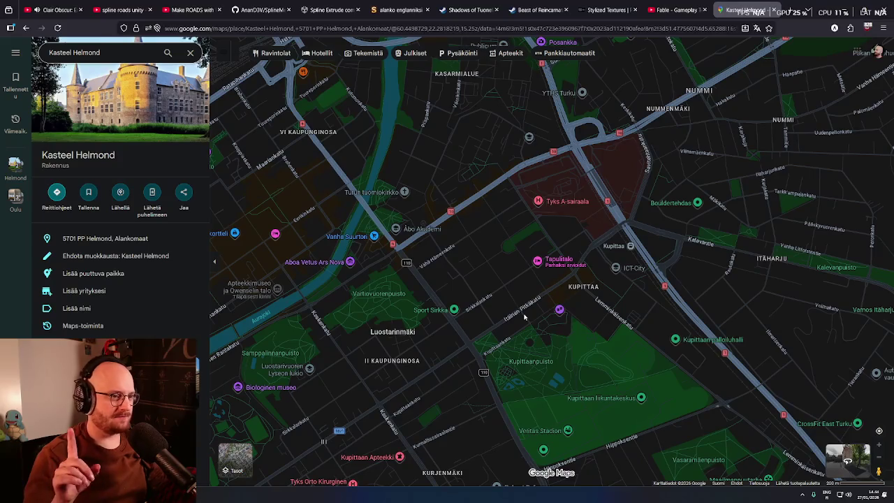
{"action": "left_click_drag", "start_coordinate": [436, 267], "coordinate": [408, 165]}
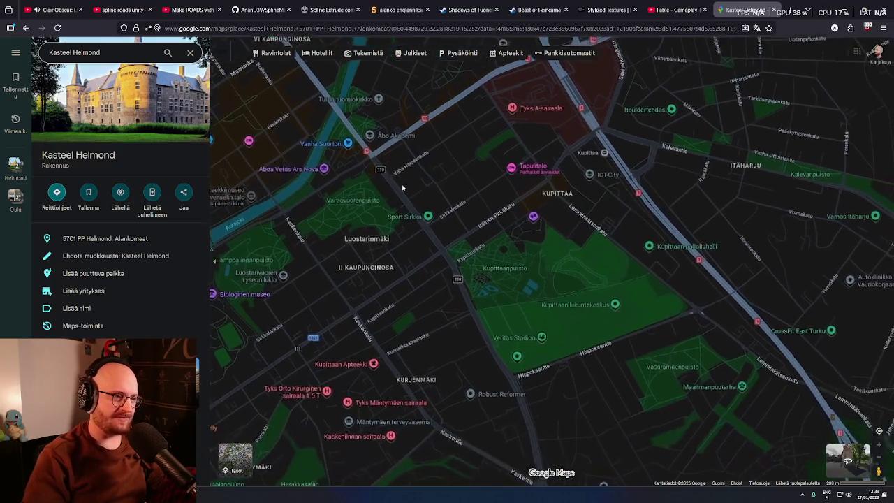
{"action": "scroll", "coordinate": [461, 234], "scroll_direction": "up", "scroll_amount": 1}
{"action": "mouse_move", "coordinate": [474, 222]}
{"action": "left_mouse_down"}
{"action": "mouse_move", "coordinate": [457, 210]}
{"action": "mouse_move", "coordinate": [398, 336]}
{"action": "mouse_move", "coordinate": [369, 358]}
{"action": "mouse_move", "coordinate": [524, 190]}
{"action": "mouse_move", "coordinate": [529, 286]}
{"action": "mouse_move", "coordinate": [592, 266]}
{"action": "mouse_move", "coordinate": [600, 242]}
{"action": "mouse_move", "coordinate": [632, 246]}
{"action": "left_mouse_up"}
{"action": "scroll", "coordinate": [487, 179], "scroll_direction": "up", "scroll_amount": 2}
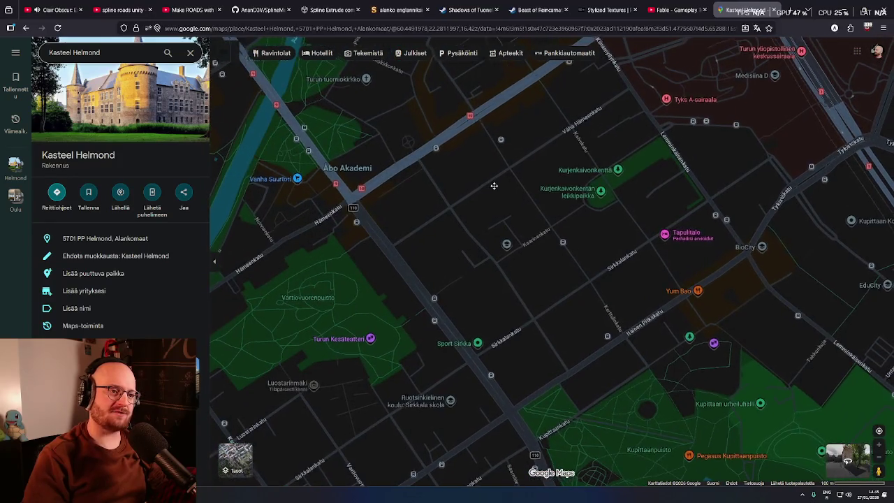
{"action": "left_click_drag", "start_coordinate": [489, 204], "coordinate": [457, 246]}
{"action": "scroll", "coordinate": [517, 216], "scroll_direction": "up", "scroll_amount": 2}
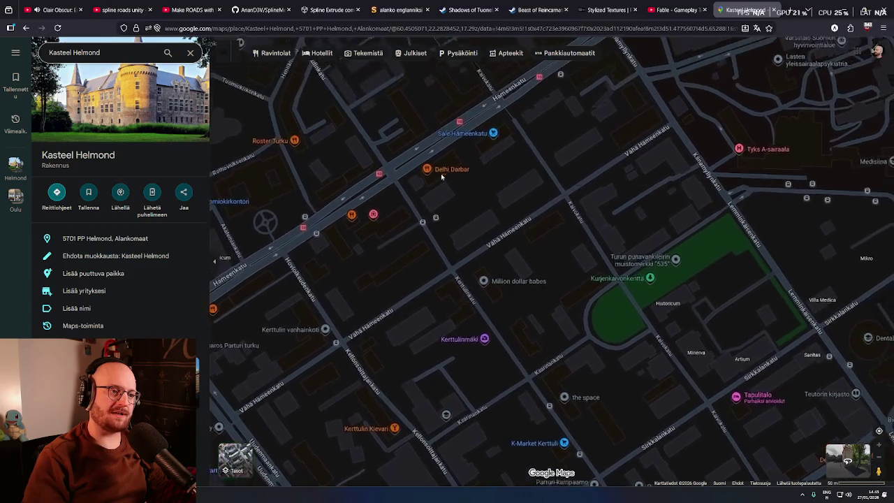
{"action": "left_click_drag", "start_coordinate": [441, 177], "coordinate": [514, 245]}
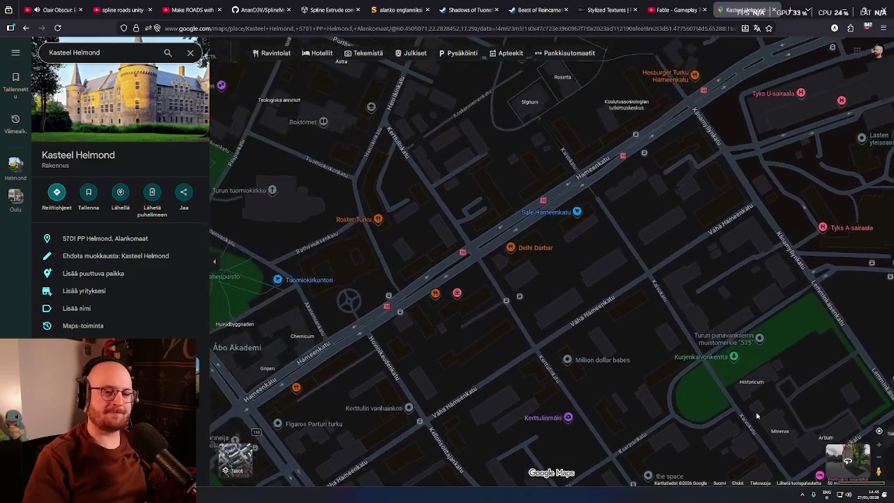
{"action": "left_click_drag", "start_coordinate": [879, 472], "coordinate": [519, 227]}
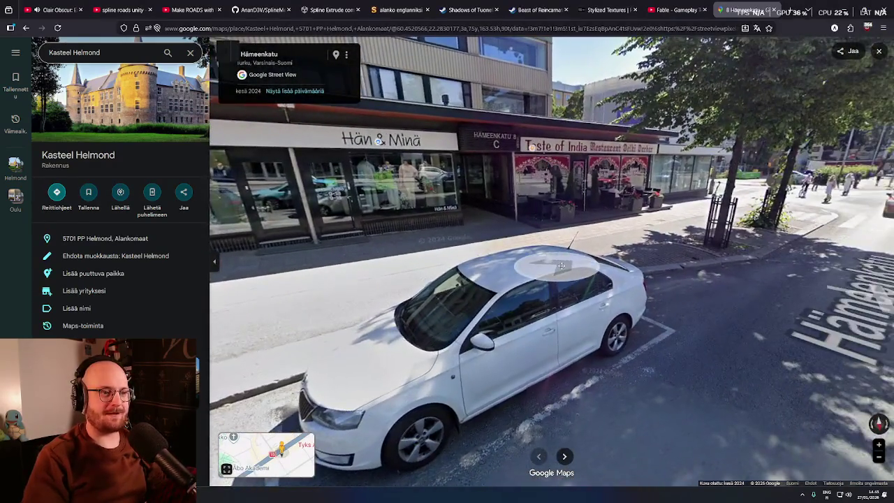
- Step along Hämeenkatu to view the Taste of India front at Hämeenkatu 8 C, then zoom out
{"action": "left_click", "coordinate": [561, 266]}
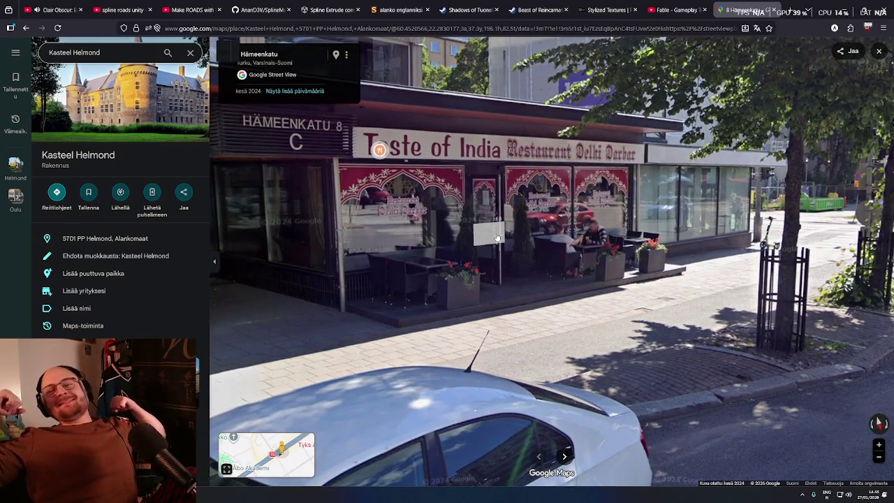
{"action": "left_click", "coordinate": [496, 238]}
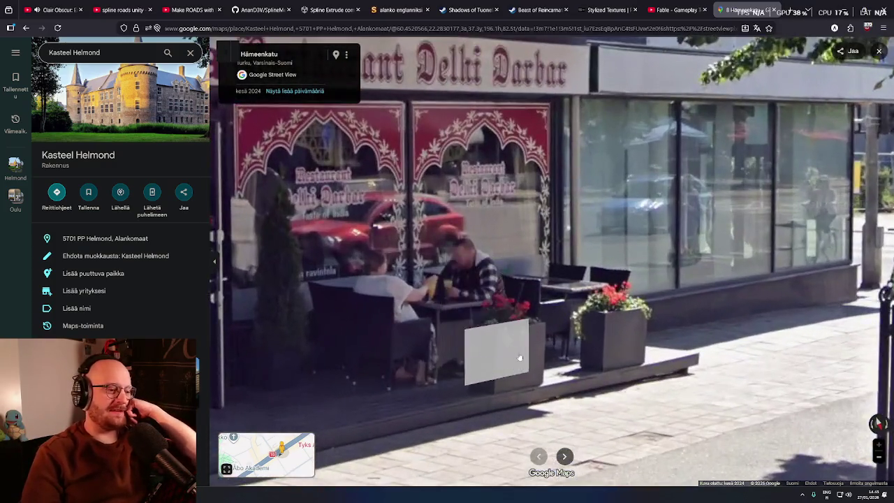
{"action": "left_click", "coordinate": [519, 359]}
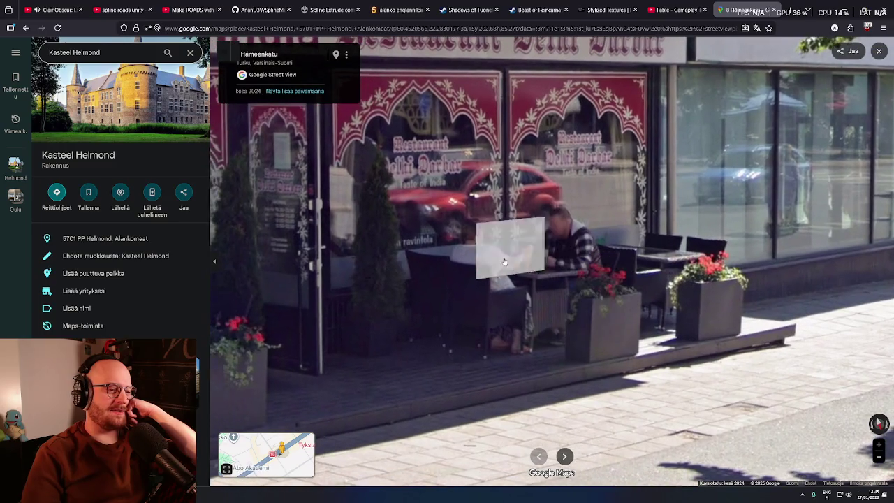
{"action": "left_click", "coordinate": [504, 261]}
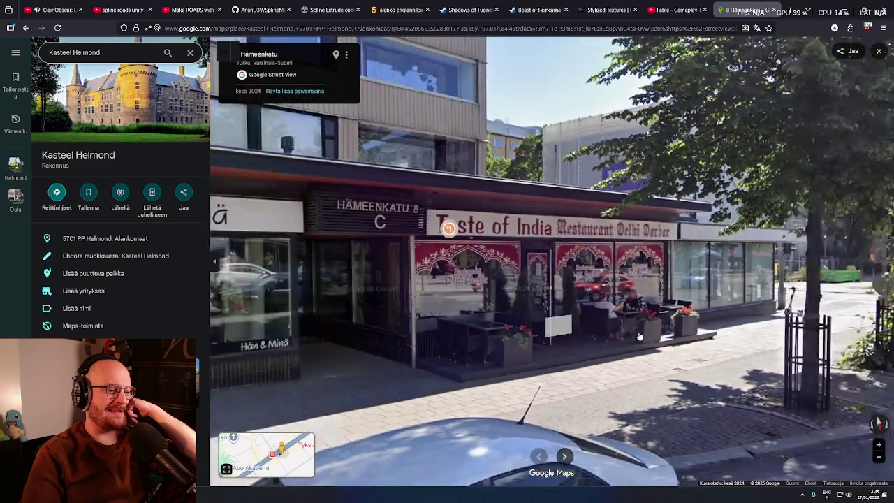
{"action": "left_click", "coordinate": [637, 346]}
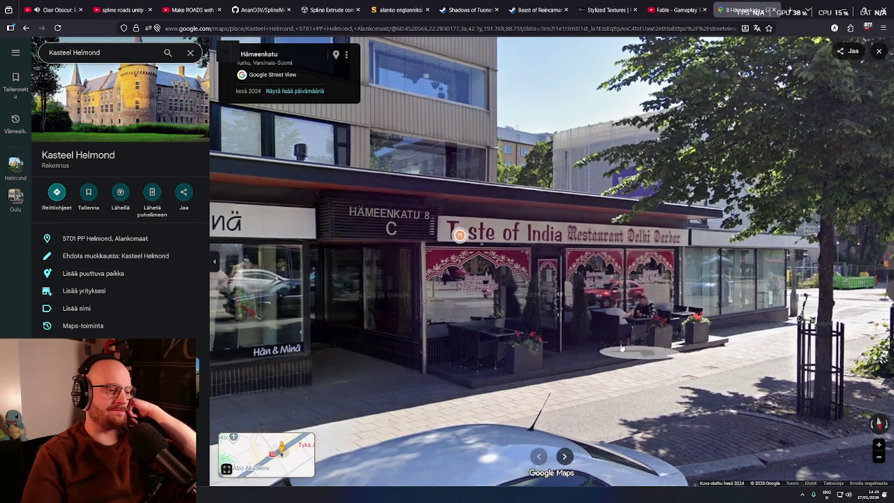
{"action": "left_click", "coordinate": [622, 347]}
{"action": "left_click", "coordinate": [573, 335]}
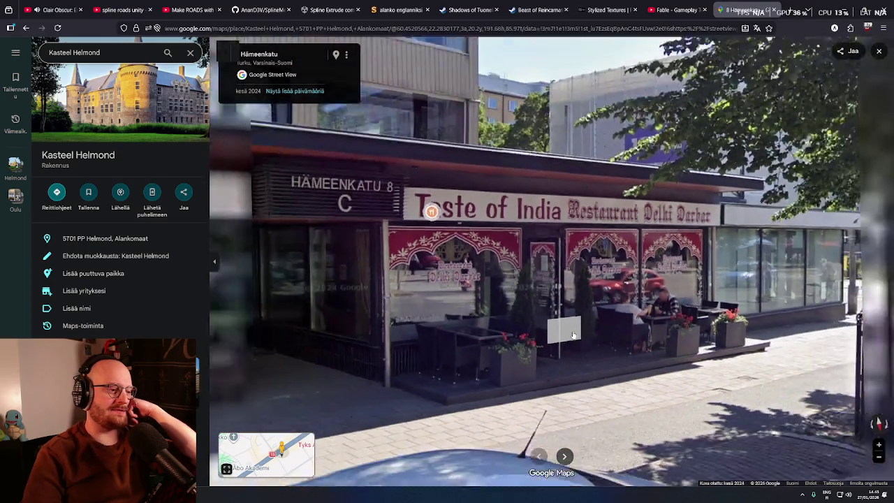
{"action": "scroll", "coordinate": [585, 321], "scroll_direction": "down", "scroll_amount": 2}
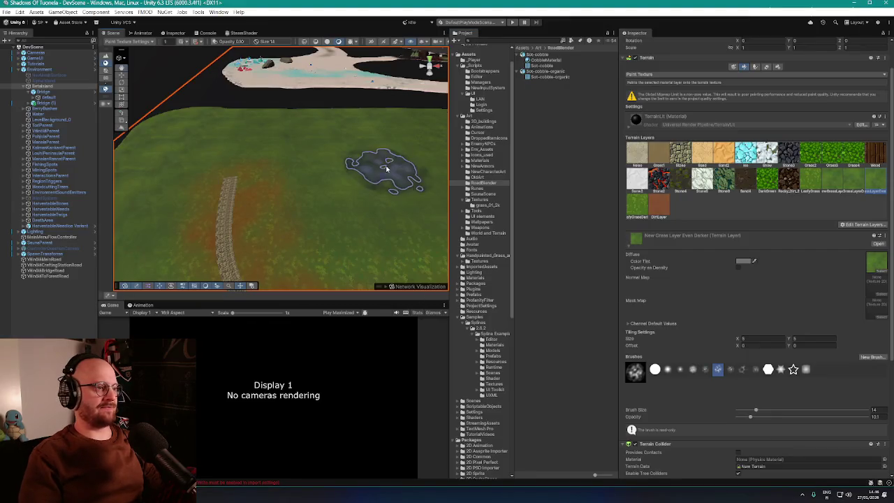
- Orbit and zoom around the terrain's winding road, then Alt+Tab back to the browser
{"action": "scroll", "coordinate": [381, 170], "scroll_direction": "down", "scroll_amount": 5}
{"action": "mouse_move", "coordinate": [381, 170]}
{"action": "left_mouse_down"}
{"action": "mouse_move", "coordinate": [551, 154]}
{"action": "mouse_move", "coordinate": [527, 140]}
{"action": "left_mouse_up"}
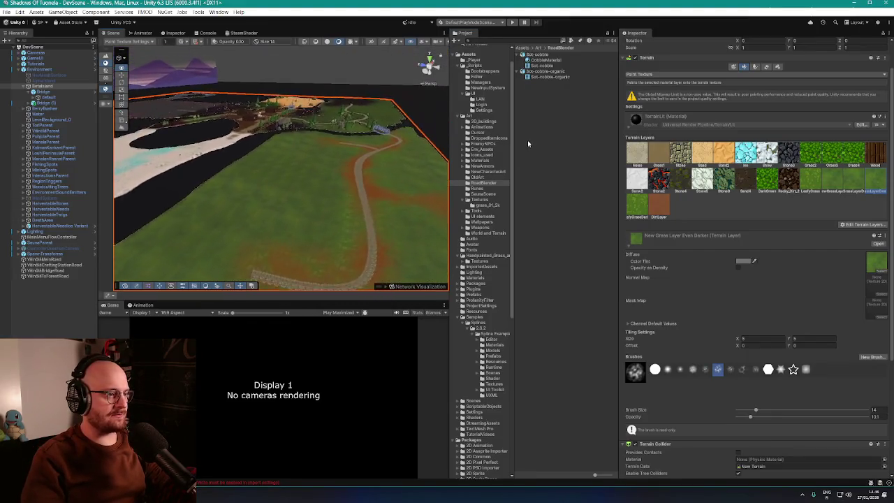
{"action": "scroll", "coordinate": [364, 194], "scroll_direction": "up", "scroll_amount": 10}
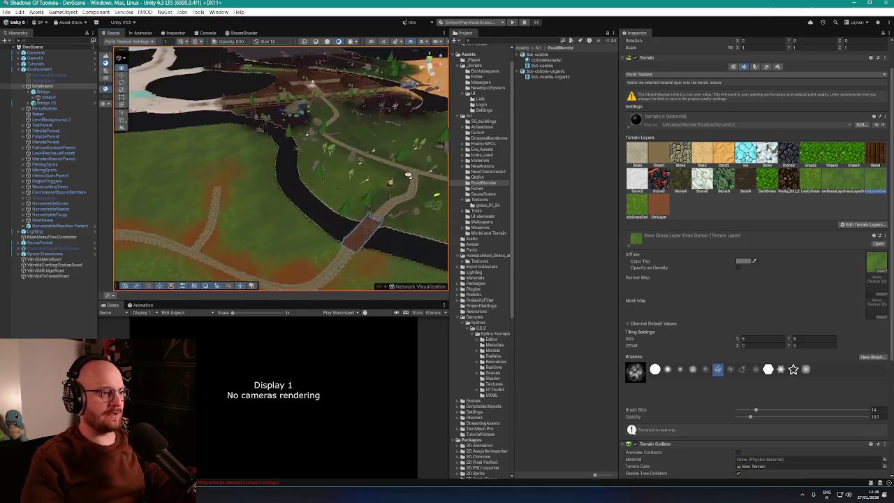
{"action": "scroll", "coordinate": [364, 194], "scroll_direction": "down", "scroll_amount": 5}
{"action": "mouse_move", "coordinate": [364, 195]}
{"action": "left_mouse_down"}
{"action": "mouse_move", "coordinate": [333, 166]}
{"action": "mouse_move", "coordinate": [385, 165]}
{"action": "mouse_move", "coordinate": [329, 249]}
{"action": "left_mouse_up"}
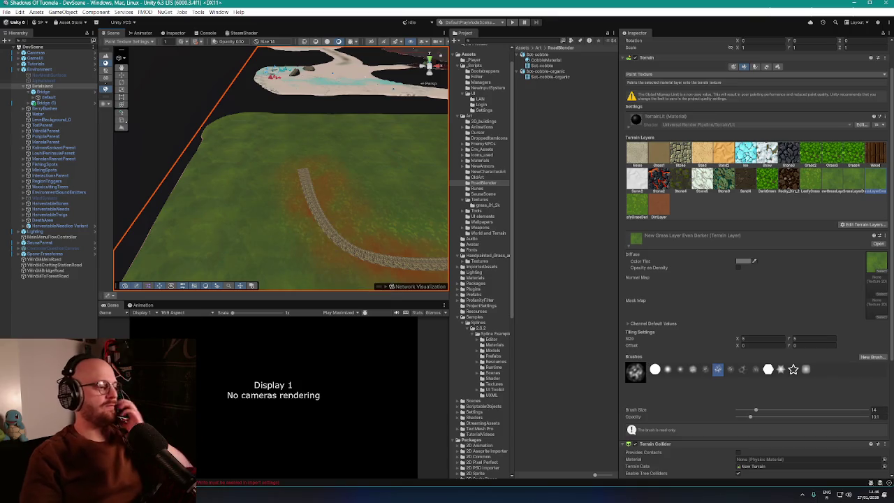
{"action": "key", "text": "alt+Tab"}
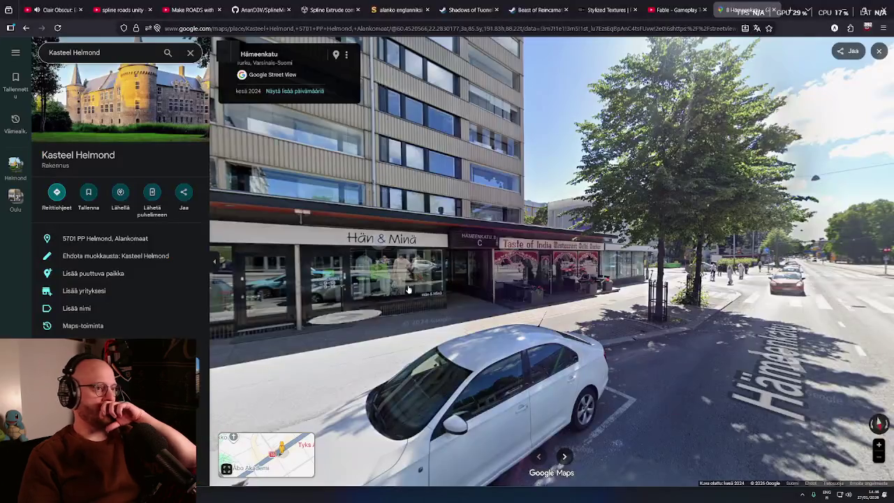
- Close the Street View tab and switch to the FreeStylized stylized textures gallery
{"action": "left_click", "coordinate": [776, 10]}
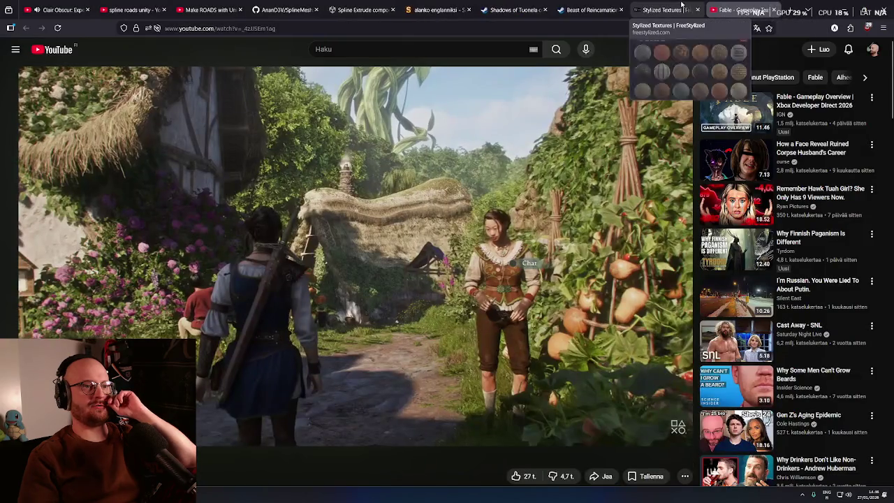
{"action": "left_click", "coordinate": [682, 5]}
{"action": "middle_click", "coordinate": [876, 250]}
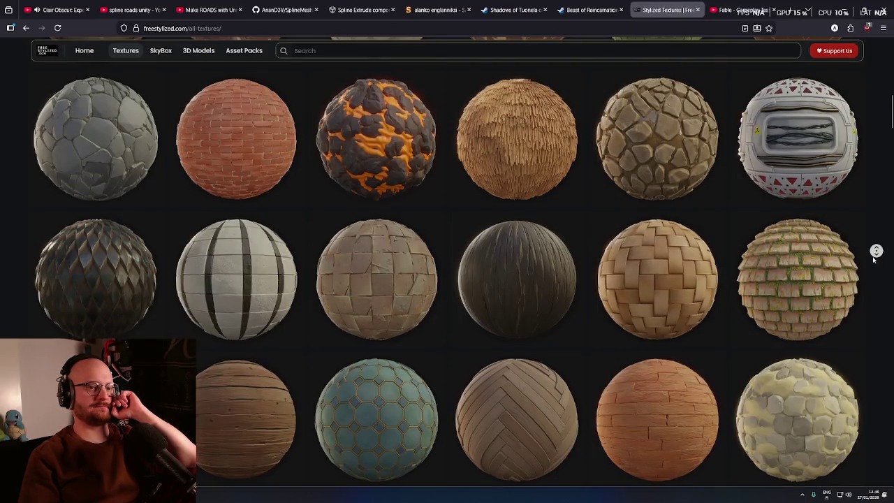
{"action": "scroll", "coordinate": [494, 98], "scroll_direction": "up", "scroll_amount": 1}
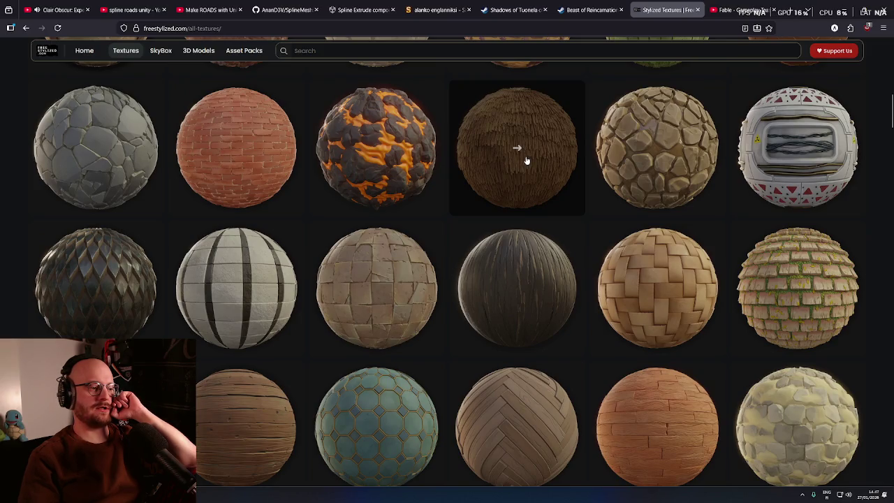
{"action": "scroll", "coordinate": [526, 160], "scroll_direction": "down", "scroll_amount": 5}
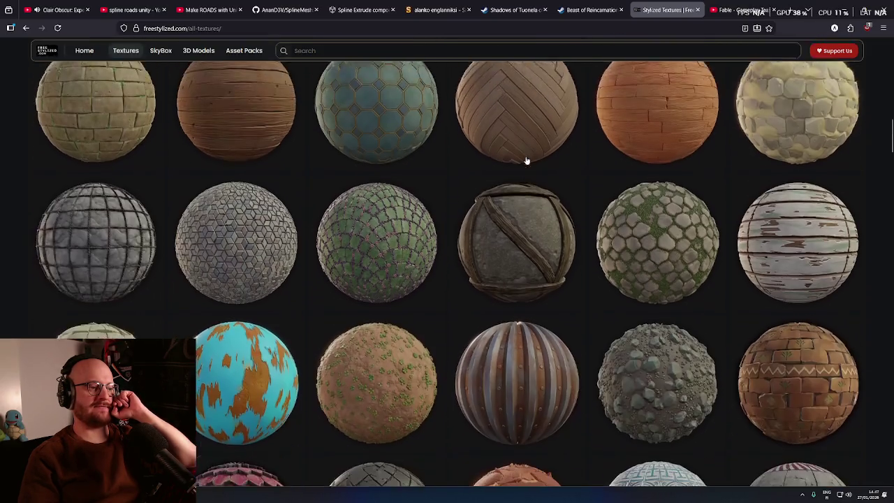
{"action": "scroll", "coordinate": [527, 160], "scroll_direction": "down", "scroll_amount": 2}
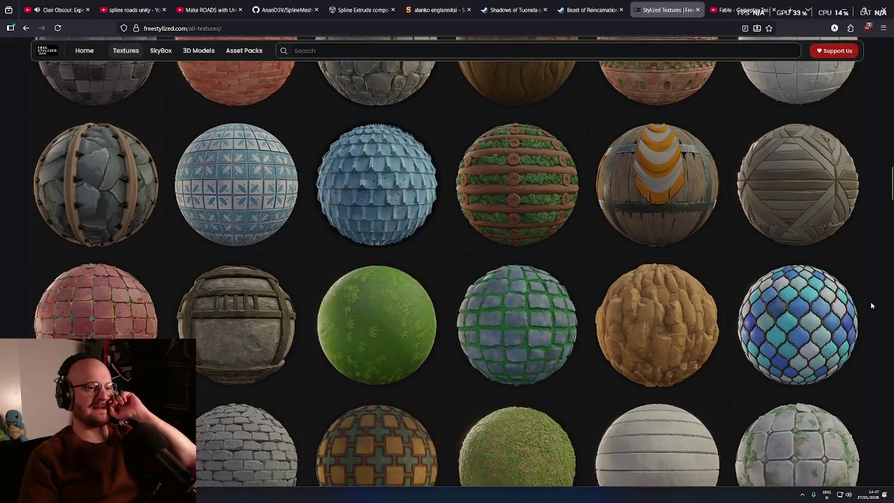
{"action": "middle_click", "coordinate": [870, 299]}
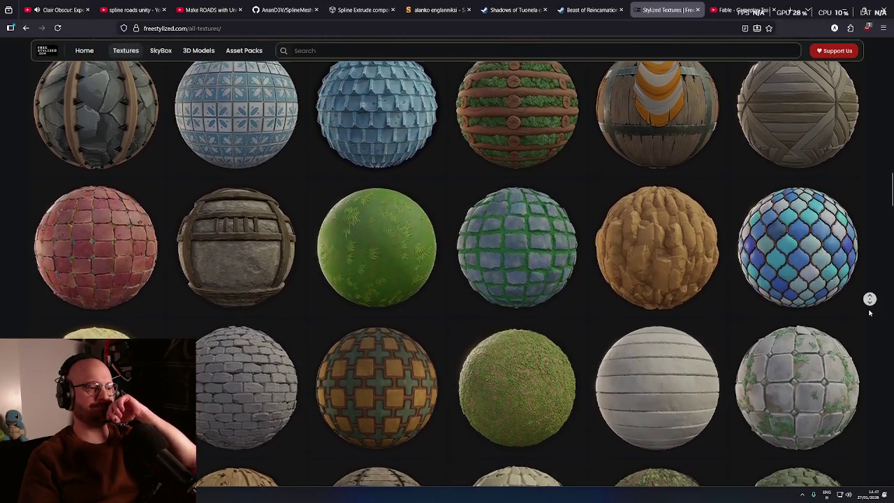
{"action": "middle_click", "coordinate": [869, 314]}
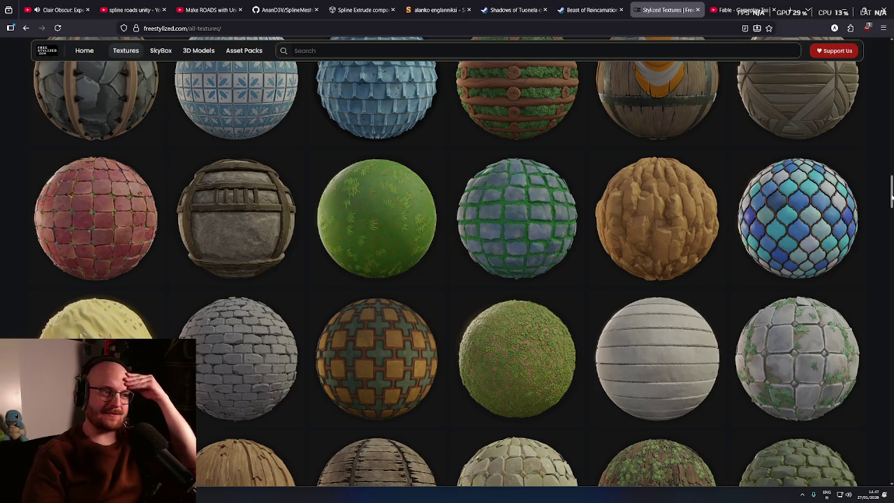
- Scroll far down the all-textures grid and open the Bark 04 texture page
{"action": "scroll", "coordinate": [447, 262], "scroll_direction": "down", "scroll_amount": 3}
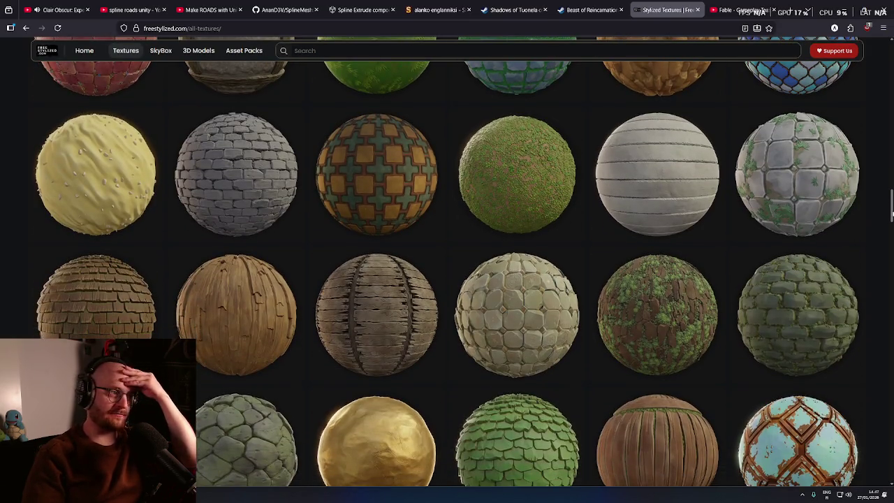
{"action": "scroll", "coordinate": [447, 262], "scroll_direction": "down", "scroll_amount": 4}
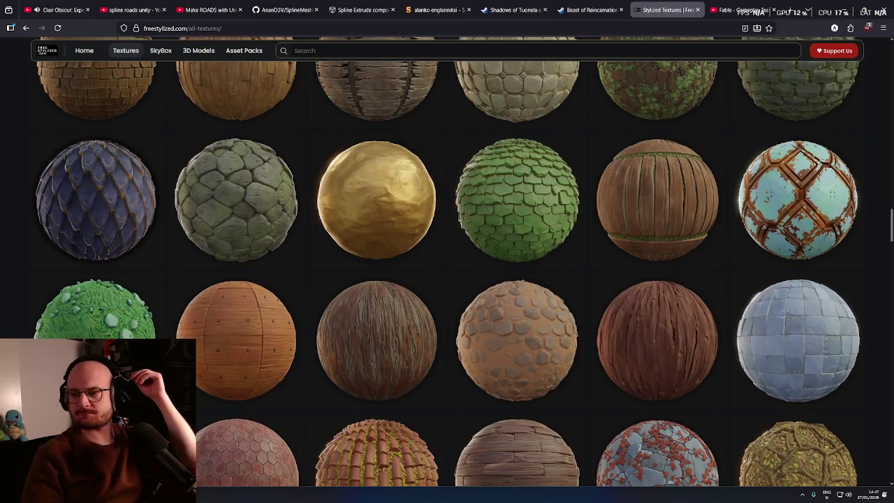
{"action": "scroll", "coordinate": [447, 264], "scroll_direction": "down", "scroll_amount": 1}
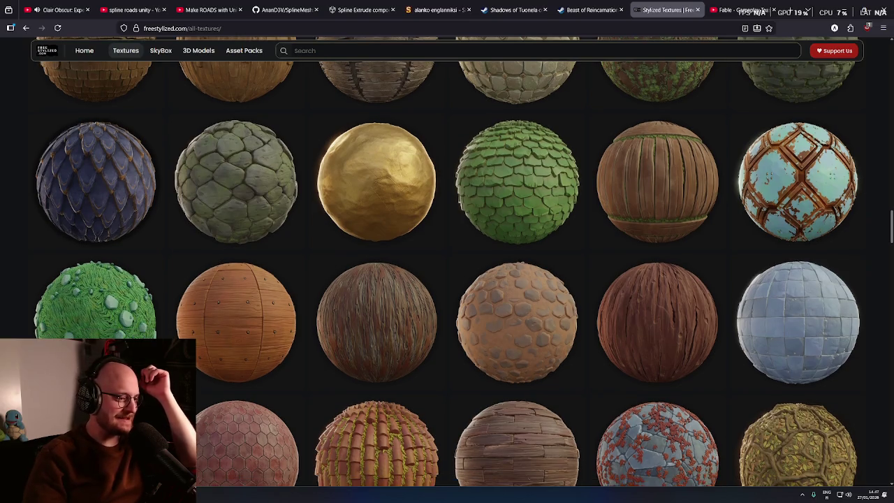
{"action": "scroll", "coordinate": [447, 262], "scroll_direction": "down", "scroll_amount": 4}
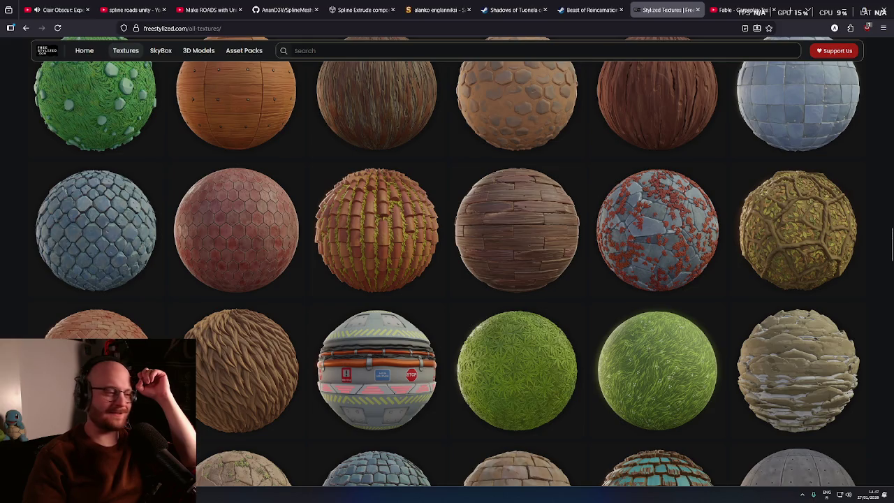
{"action": "scroll", "coordinate": [891, 238], "scroll_direction": "down", "scroll_amount": 2}
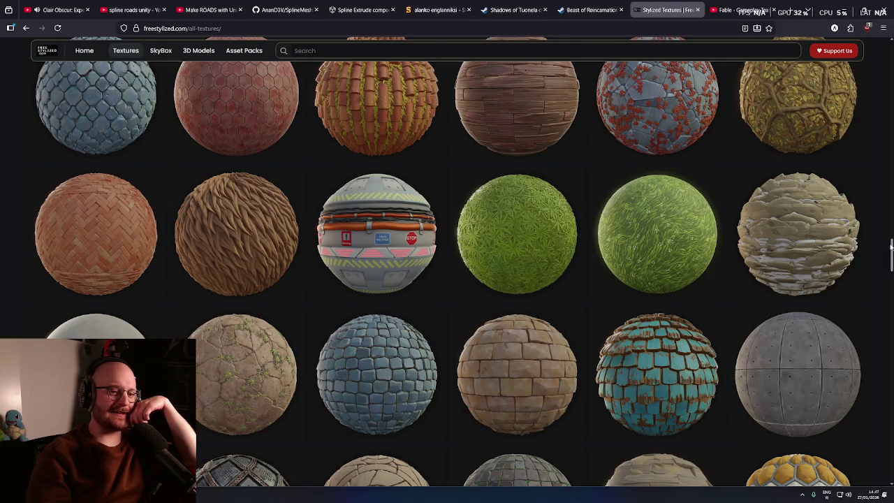
{"action": "scroll", "coordinate": [891, 249], "scroll_direction": "down", "scroll_amount": 1}
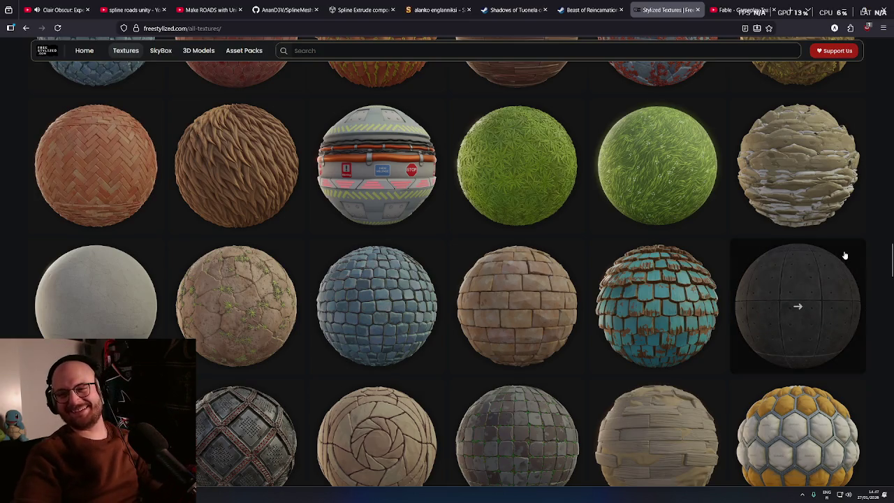
{"action": "scroll", "coordinate": [892, 278], "scroll_direction": "down", "scroll_amount": 3}
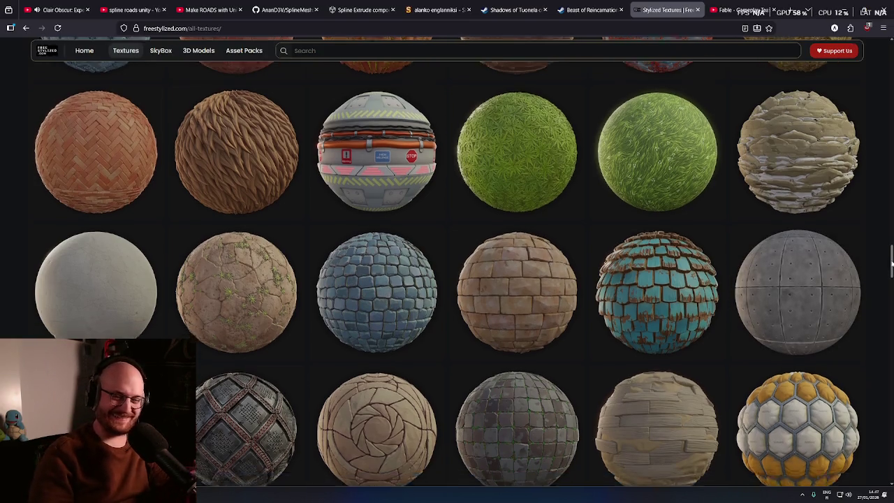
{"action": "scroll", "coordinate": [892, 272], "scroll_direction": "up", "scroll_amount": 3}
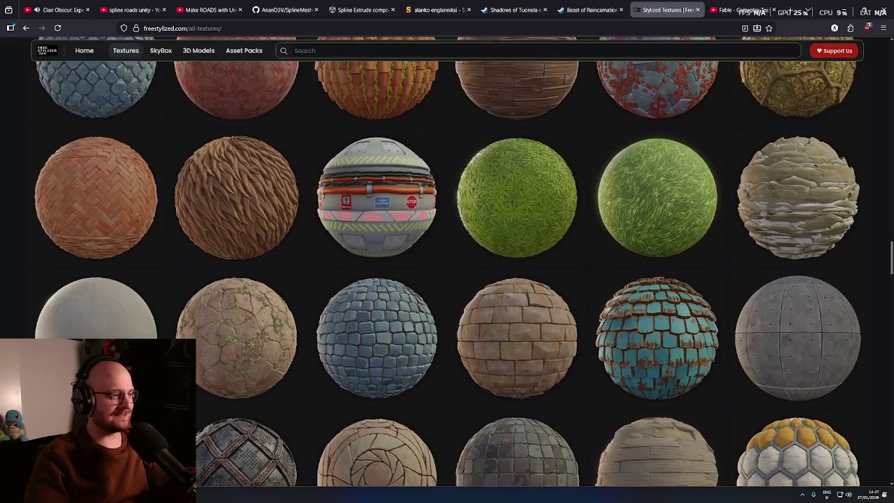
{"action": "scroll", "coordinate": [447, 280], "scroll_direction": "down", "scroll_amount": 2}
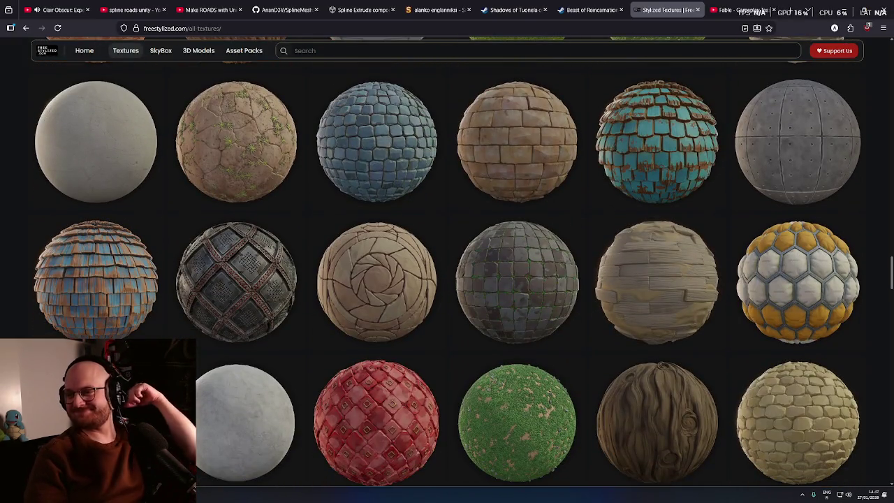
{"action": "scroll", "coordinate": [447, 280], "scroll_direction": "down", "scroll_amount": 1}
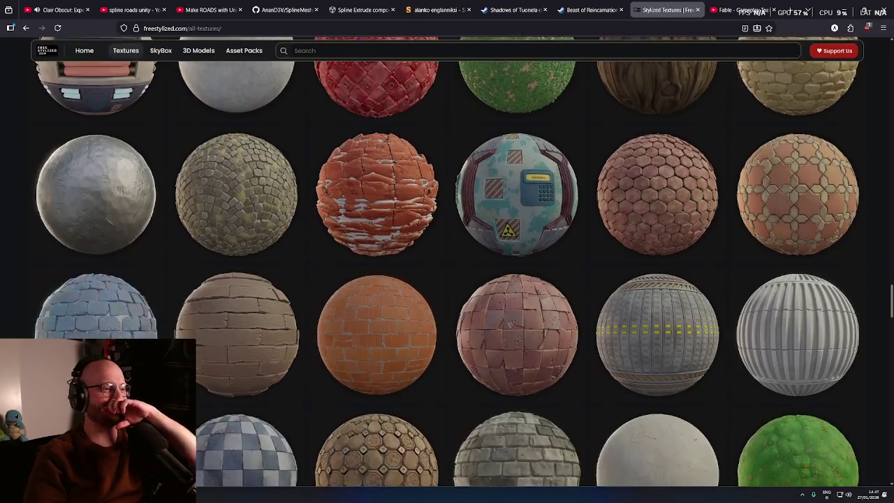
{"action": "scroll", "coordinate": [890, 341], "scroll_direction": "down", "scroll_amount": 6}
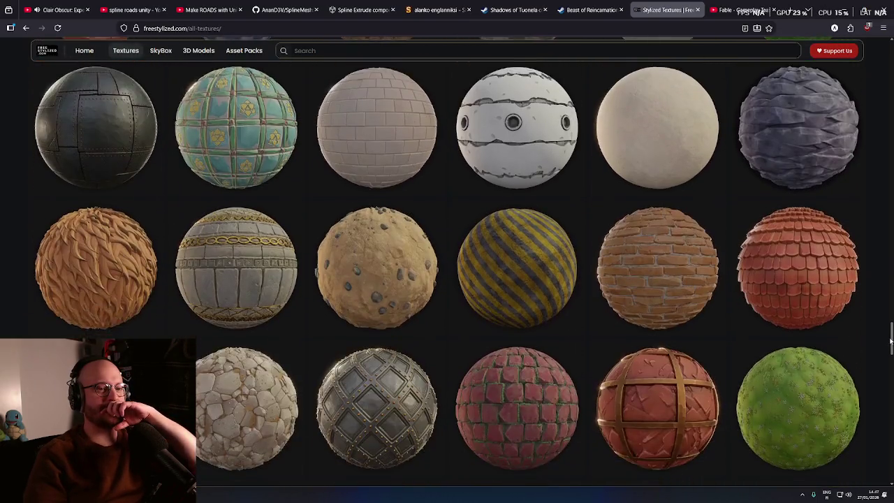
{"action": "mouse_move", "coordinate": [891, 341]}
{"action": "left_mouse_down"}
{"action": "mouse_move", "coordinate": [892, 421]}
{"action": "mouse_move", "coordinate": [892, 381]}
{"action": "mouse_move", "coordinate": [891, 390]}
{"action": "left_mouse_up"}
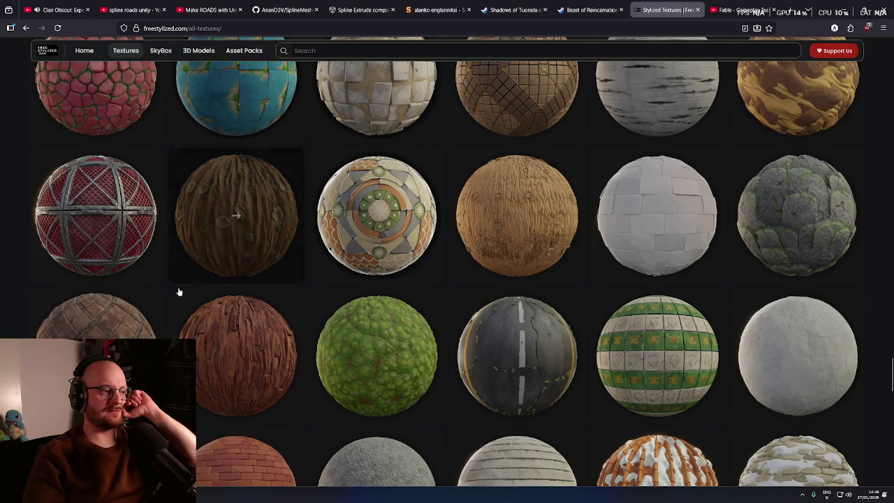
{"action": "left_click", "coordinate": [236, 253]}
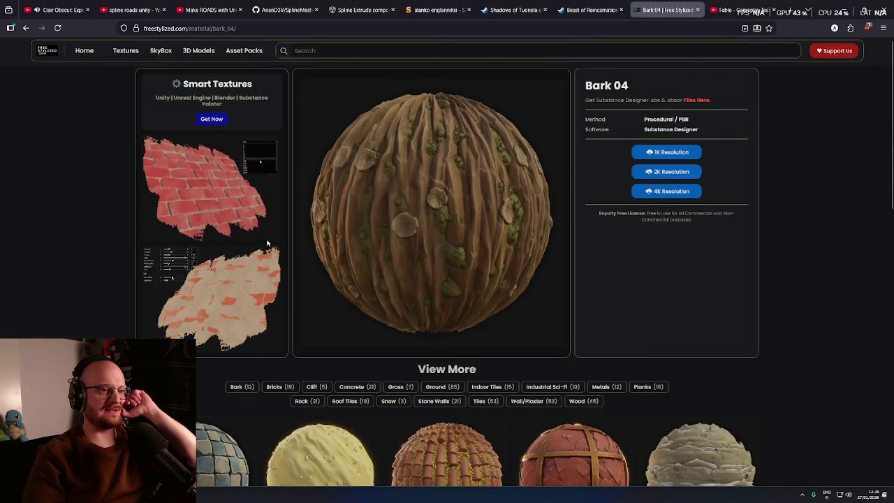
- Return to the full Free Stylized texture gallery and scroll down through its rows
{"action": "key", "text": "alt+Left"}
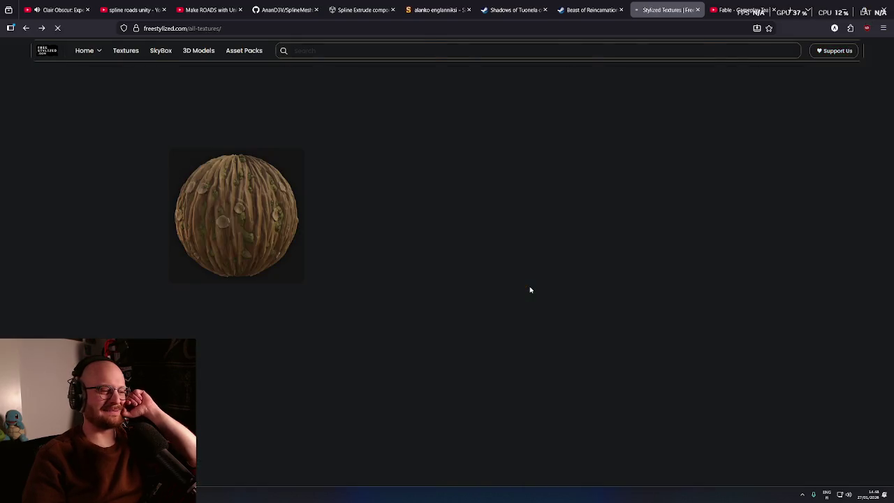
{"action": "scroll", "coordinate": [514, 337], "scroll_direction": "down", "scroll_amount": 2}
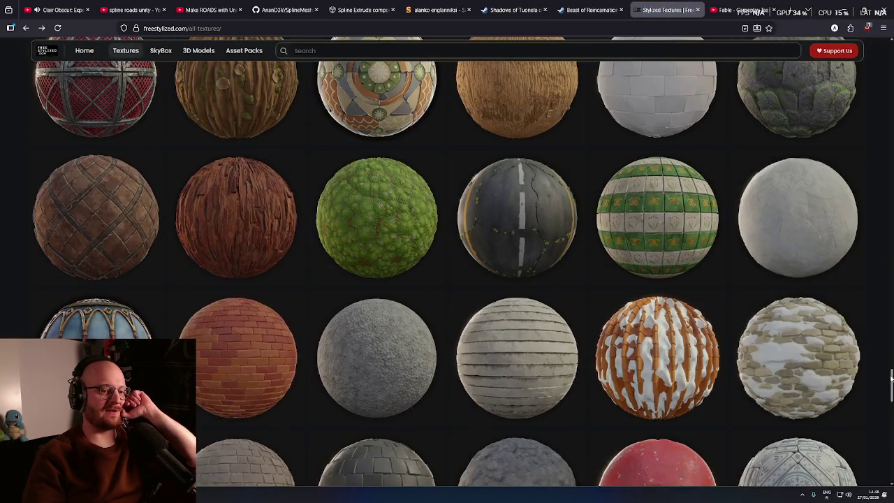
{"action": "scroll", "coordinate": [515, 337], "scroll_direction": "down", "scroll_amount": 2}
{"action": "scroll", "coordinate": [447, 273], "scroll_direction": "up", "scroll_amount": 5}
{"action": "scroll", "coordinate": [447, 273], "scroll_direction": "down", "scroll_amount": 3}
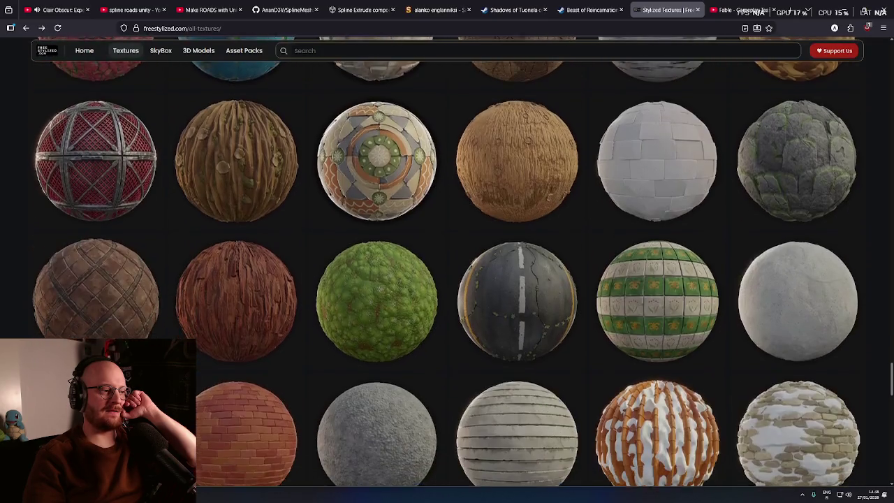
{"action": "scroll", "coordinate": [447, 272], "scroll_direction": "down", "scroll_amount": 1}
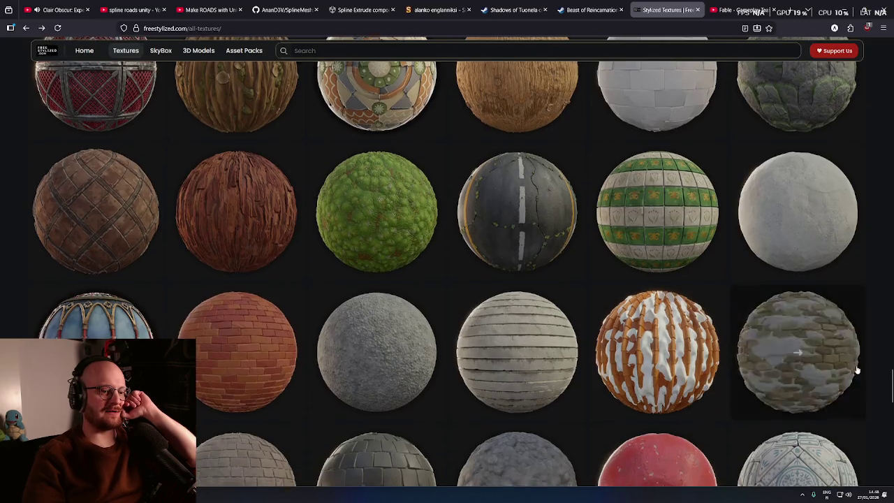
{"action": "scroll", "coordinate": [865, 369], "scroll_direction": "down", "scroll_amount": 4}
{"action": "scroll", "coordinate": [866, 369], "scroll_direction": "down", "scroll_amount": 6}
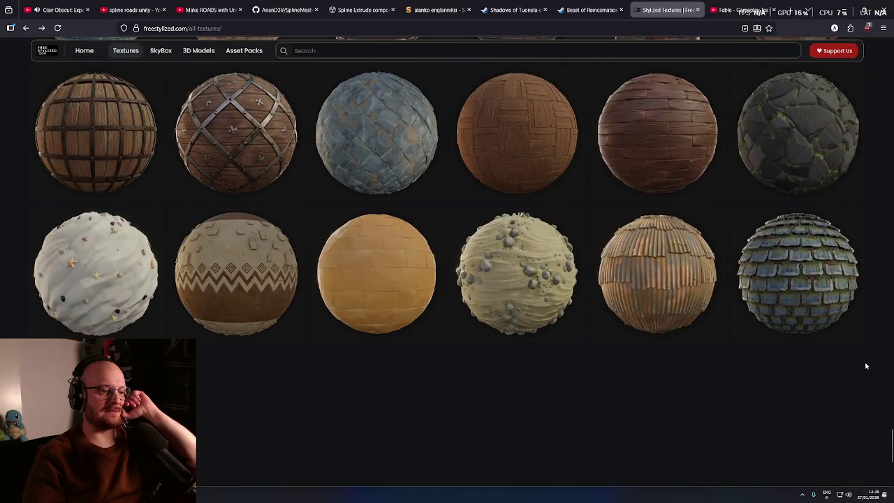
{"action": "scroll", "coordinate": [866, 366], "scroll_direction": "down", "scroll_amount": 2}
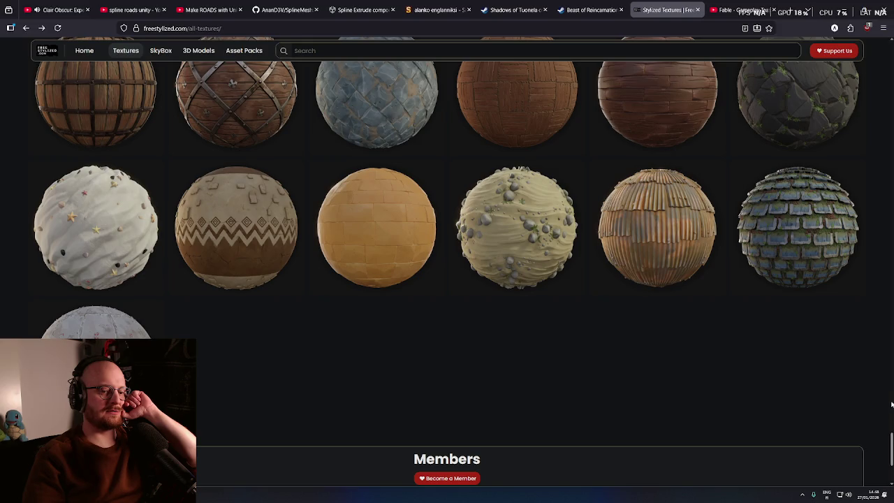
- Move further down to the brick, lava and thatch spheres and open Tudor Wall 03
{"action": "left_click_drag", "start_coordinate": [892, 447], "coordinate": [879, 42]}
{"action": "scroll", "coordinate": [788, 132], "scroll_direction": "down", "scroll_amount": 5}
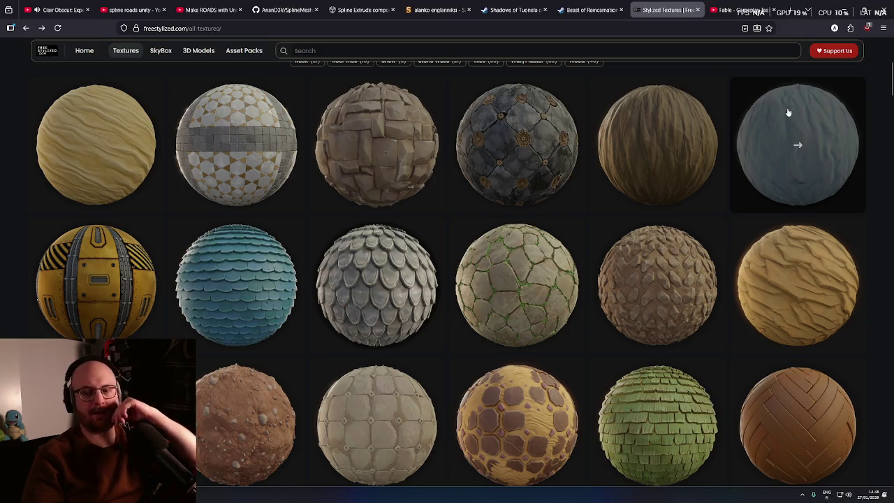
{"action": "scroll", "coordinate": [890, 84], "scroll_direction": "up", "scroll_amount": 1}
{"action": "scroll", "coordinate": [448, 266], "scroll_direction": "down", "scroll_amount": 1}
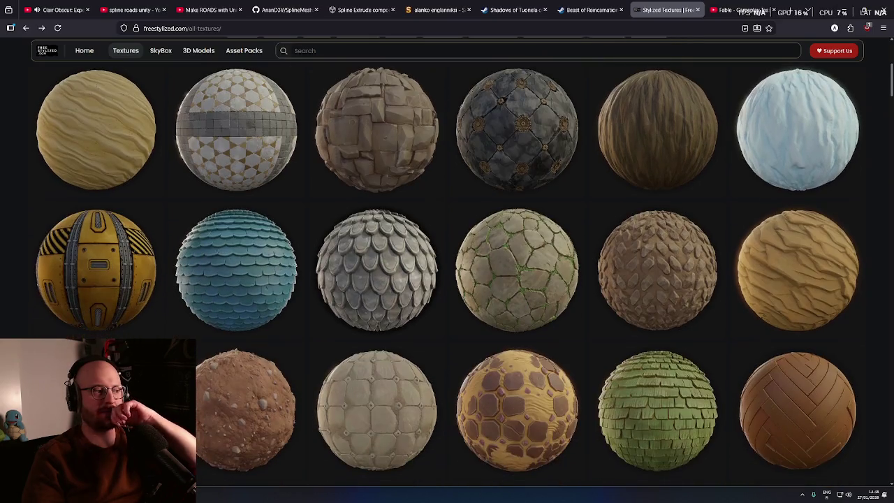
{"action": "scroll", "coordinate": [448, 266], "scroll_direction": "down", "scroll_amount": 1}
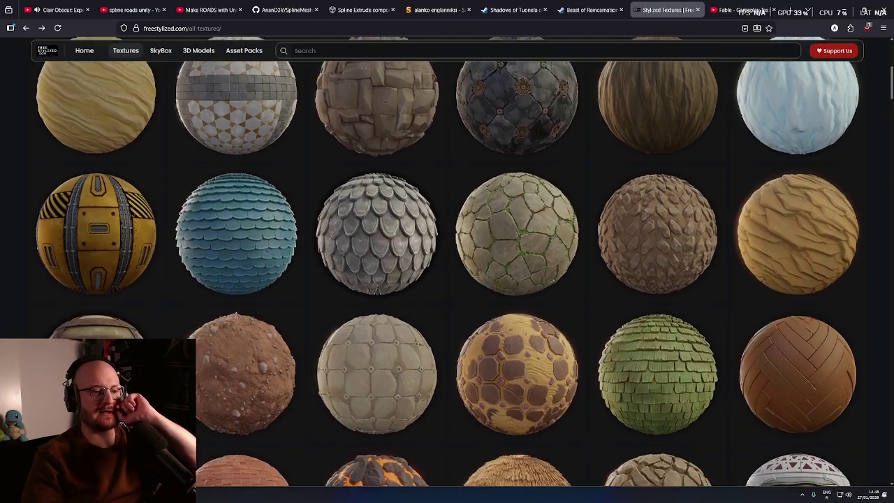
{"action": "scroll", "coordinate": [892, 104], "scroll_direction": "down", "scroll_amount": 2}
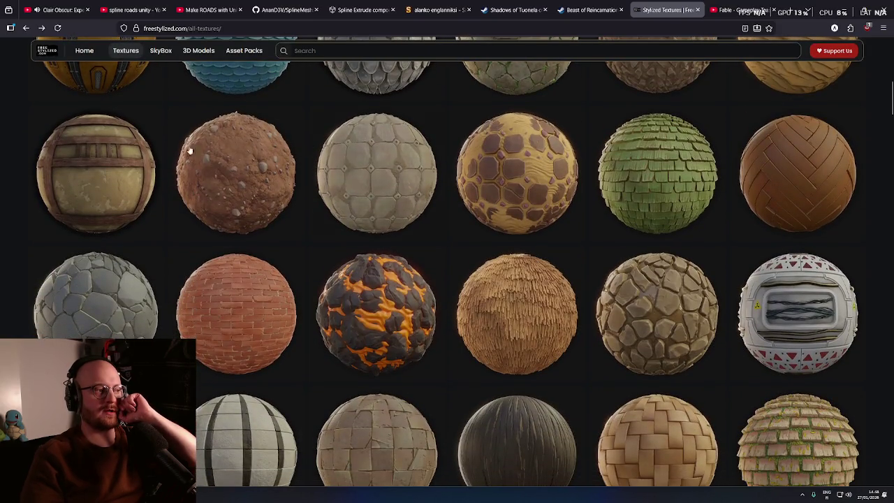
{"action": "left_click", "coordinate": [105, 143]}
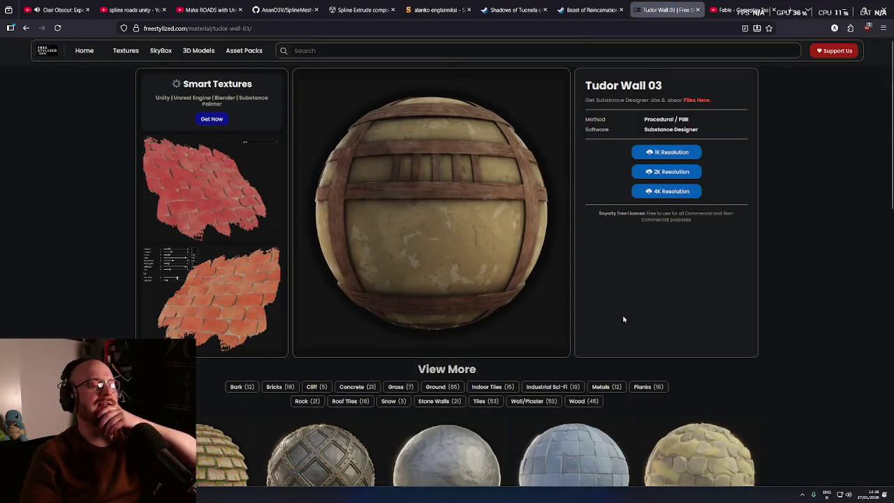
{"action": "middle_click", "coordinate": [639, 286]}
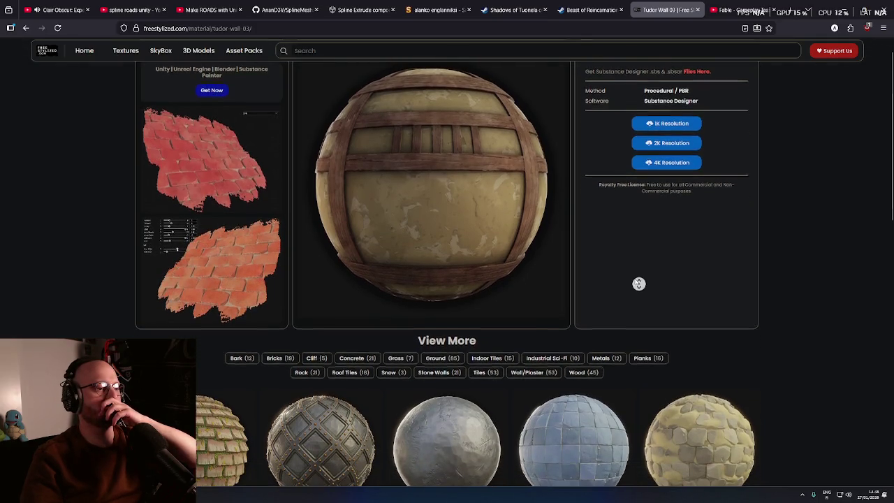
{"action": "middle_click", "coordinate": [637, 293]}
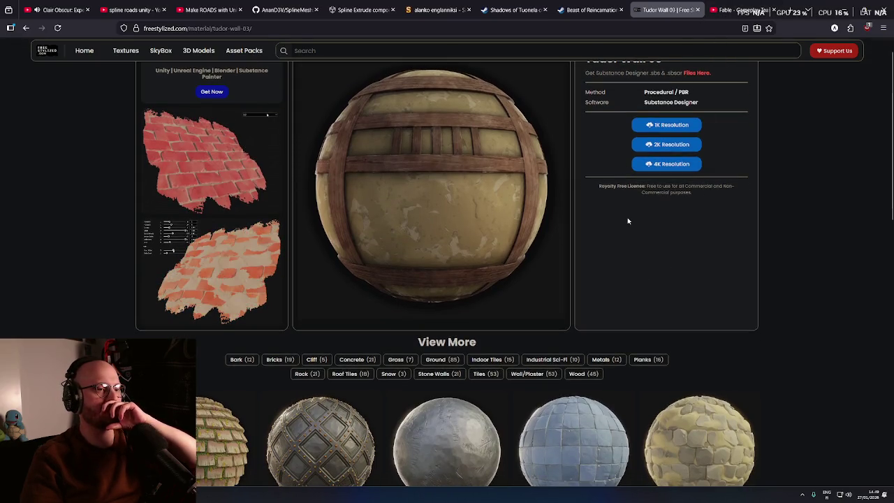
{"action": "key", "text": "alt+Left"}
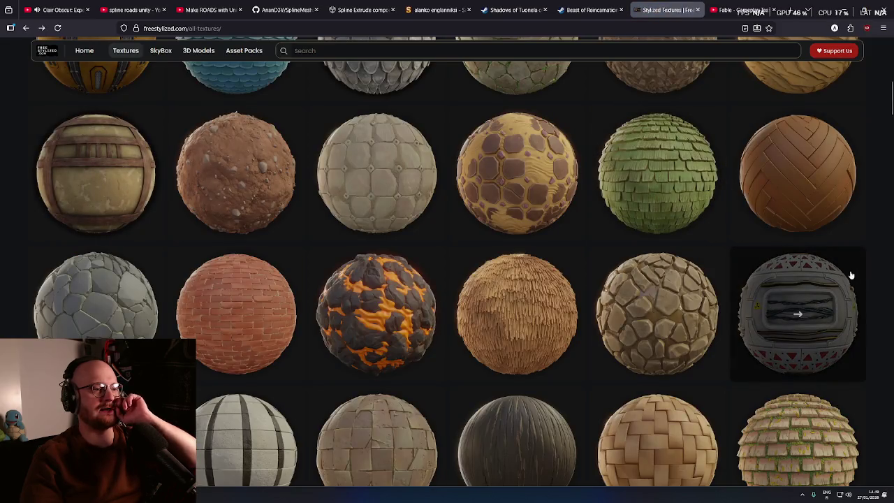
- Scroll and drag down the All Textures grid through several more rows of materials
{"action": "scroll", "coordinate": [866, 269], "scroll_direction": "down", "scroll_amount": 2}
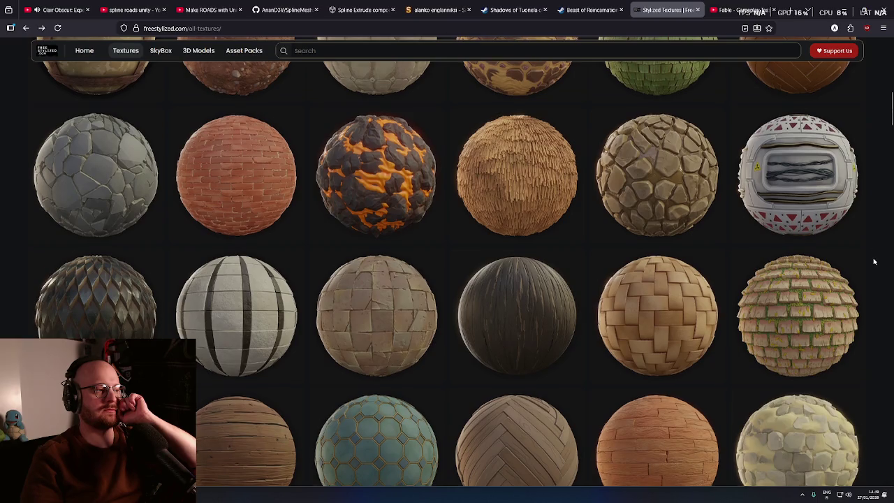
{"action": "scroll", "coordinate": [874, 262], "scroll_direction": "down", "scroll_amount": 3}
{"action": "scroll", "coordinate": [874, 262], "scroll_direction": "down", "scroll_amount": 3}
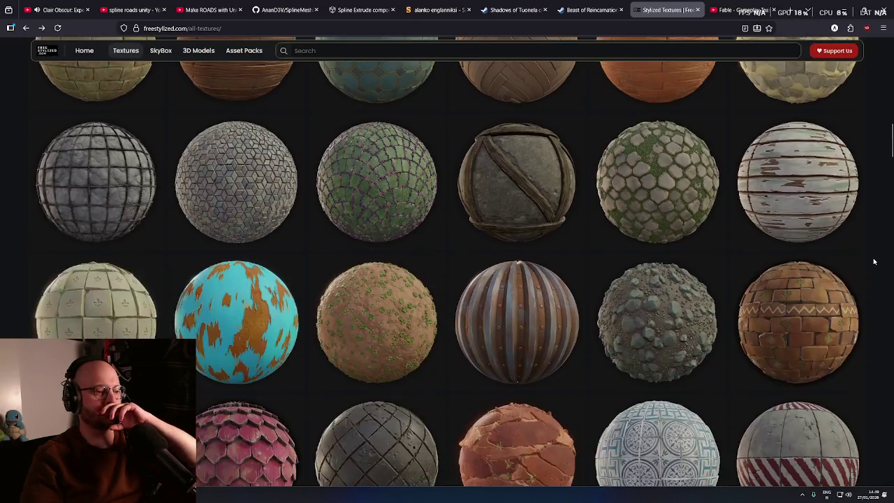
{"action": "scroll", "coordinate": [873, 262], "scroll_direction": "down", "scroll_amount": 3}
{"action": "left_click_drag", "start_coordinate": [891, 158], "coordinate": [890, 174]}
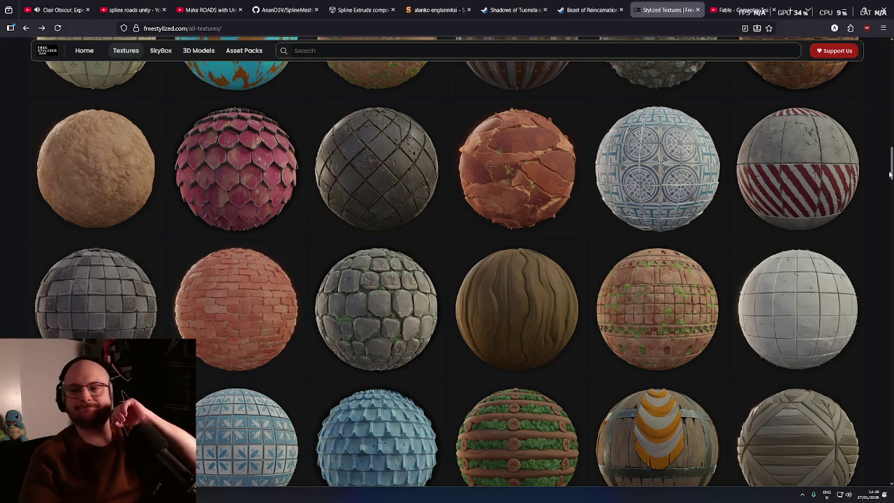
{"action": "left_click_drag", "start_coordinate": [890, 175], "coordinate": [872, 240]}
{"action": "scroll", "coordinate": [872, 240], "scroll_direction": "up", "scroll_amount": 1}
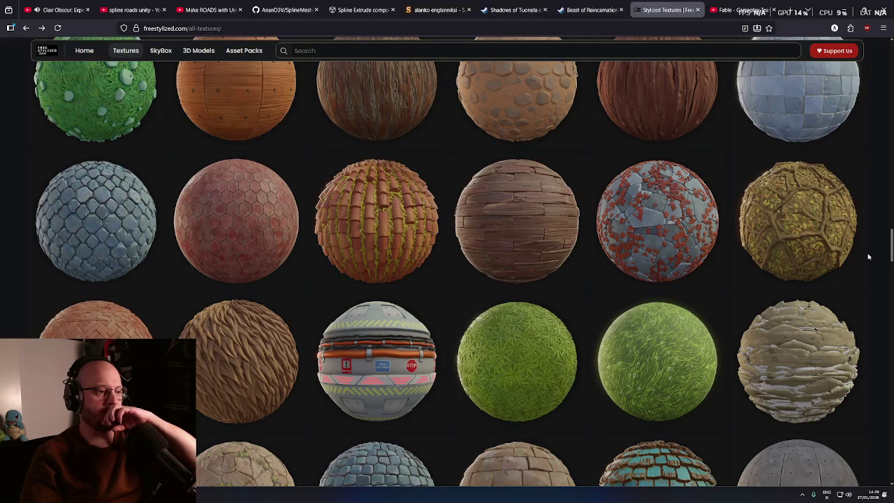
{"action": "scroll", "coordinate": [866, 254], "scroll_direction": "up", "scroll_amount": 5}
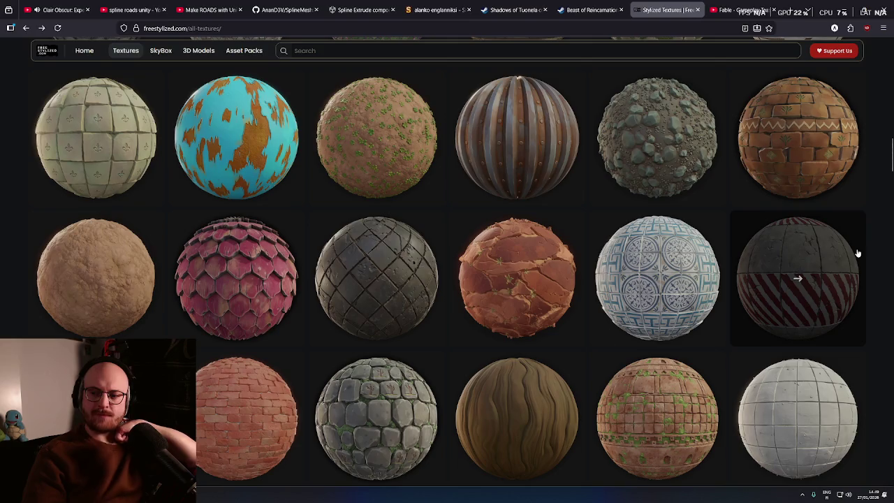
- Browse further down to the woven, tiled and herringbone wood materials, then return to the sand and ice rows
{"action": "scroll", "coordinate": [764, 276], "scroll_direction": "down", "scroll_amount": 2}
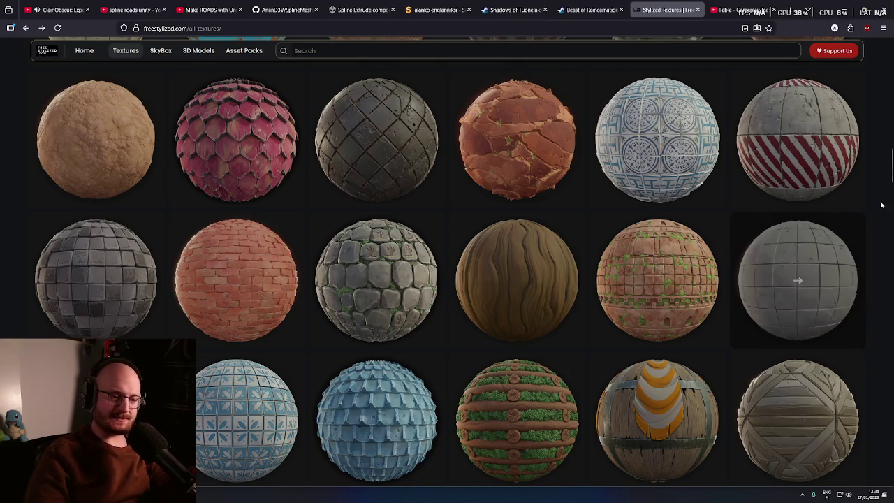
{"action": "scroll", "coordinate": [892, 176], "scroll_direction": "down", "scroll_amount": 5}
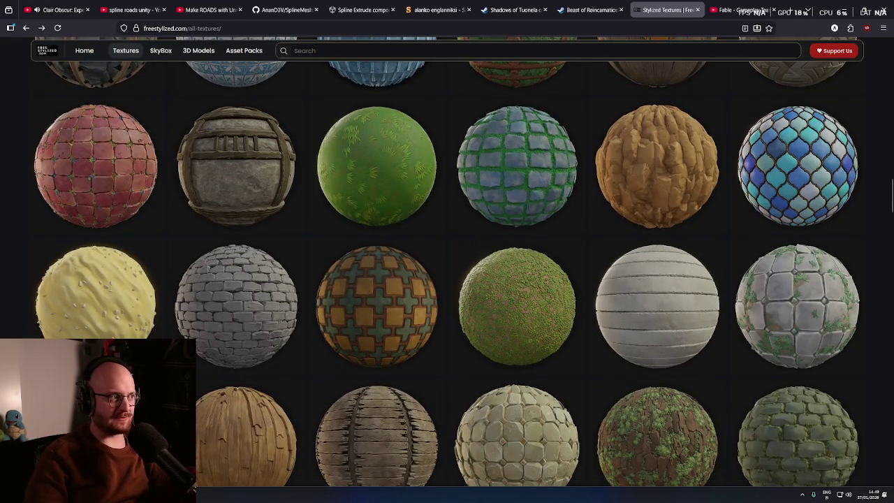
{"action": "left_click_drag", "start_coordinate": [892, 184], "coordinate": [889, 213]}
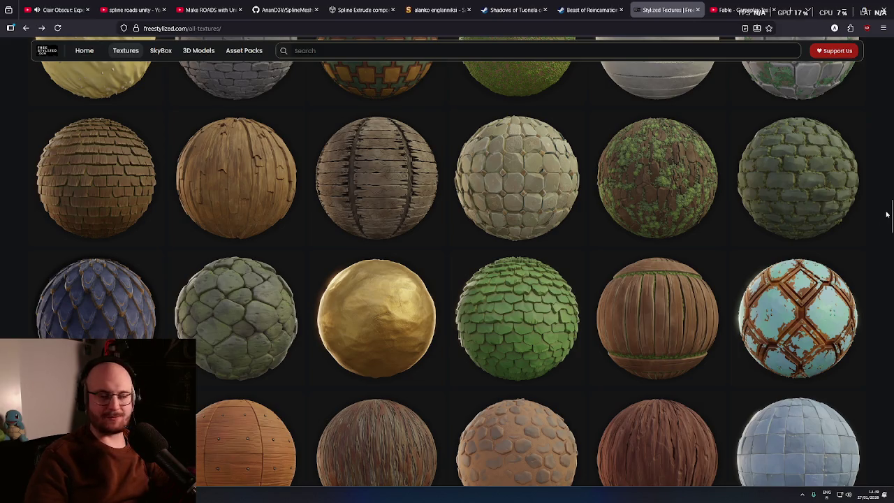
{"action": "left_click_drag", "start_coordinate": [891, 223], "coordinate": [890, 295]}
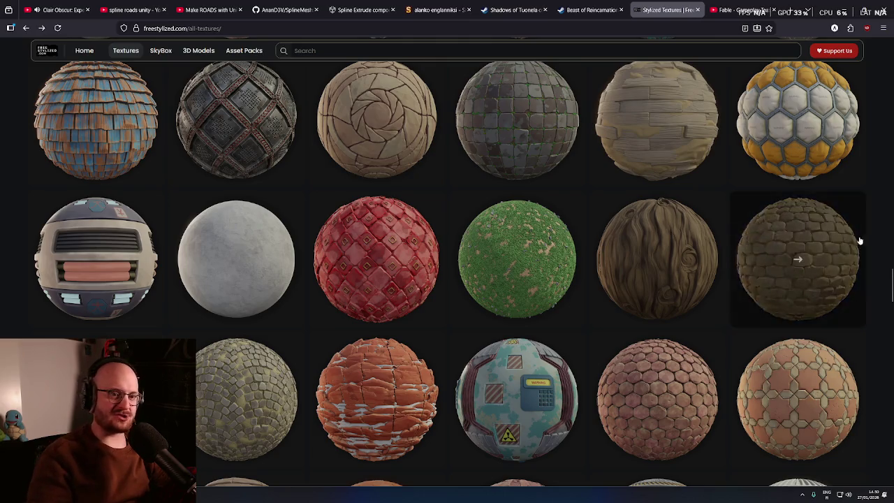
{"action": "left_click_drag", "start_coordinate": [892, 279], "coordinate": [892, 299]}
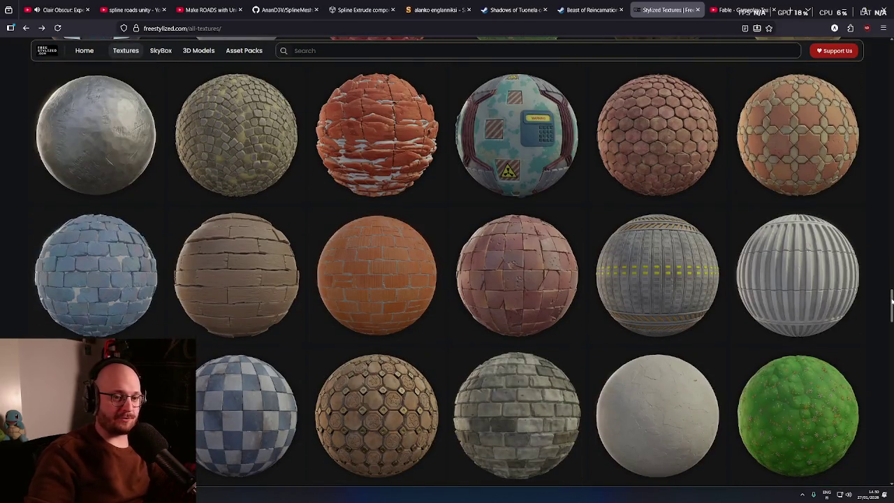
{"action": "left_click_drag", "start_coordinate": [891, 300], "coordinate": [890, 405]}
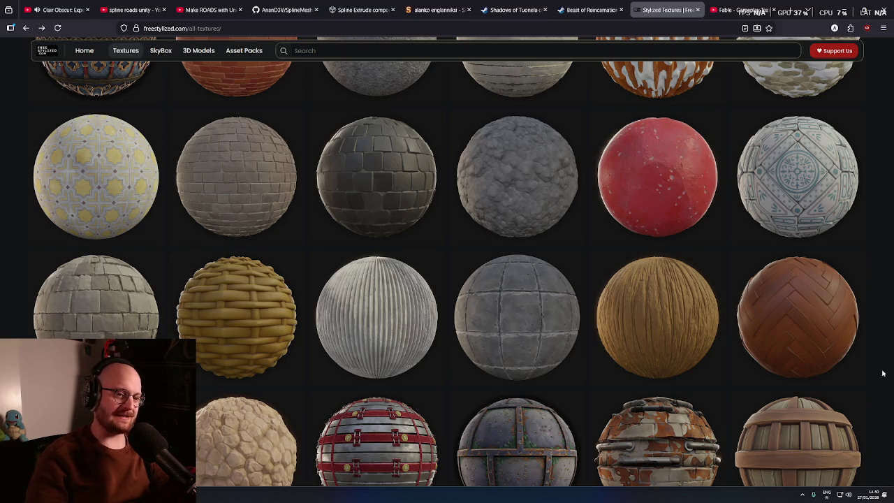
{"action": "scroll", "coordinate": [892, 405], "scroll_direction": "down", "scroll_amount": 1}
{"action": "mouse_move", "coordinate": [891, 405]}
{"action": "left_mouse_down"}
{"action": "mouse_move", "coordinate": [888, 440]}
{"action": "mouse_move", "coordinate": [867, 68]}
{"action": "mouse_move", "coordinate": [880, 62]}
{"action": "mouse_move", "coordinate": [882, 76]}
{"action": "left_mouse_up"}
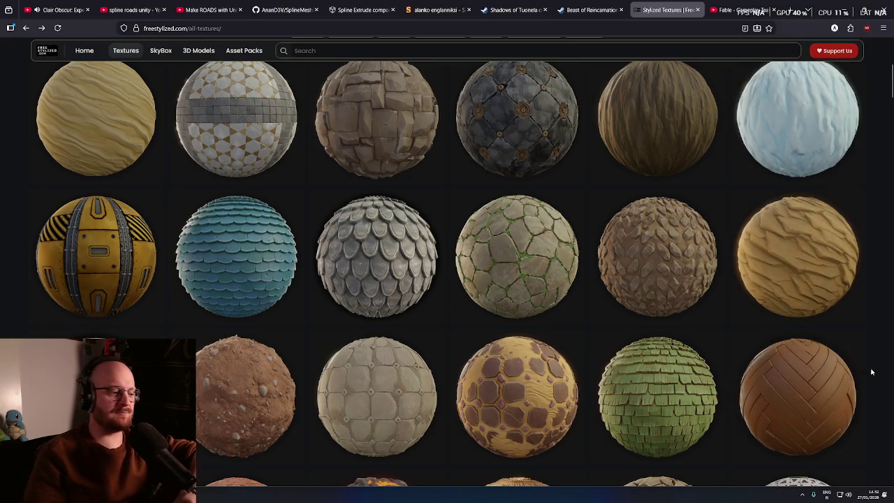
- Autoscroll and drag down the gallery to the yellow bumpy, grey brick and mossy stone rows
{"action": "middle_click", "coordinate": [881, 349]}
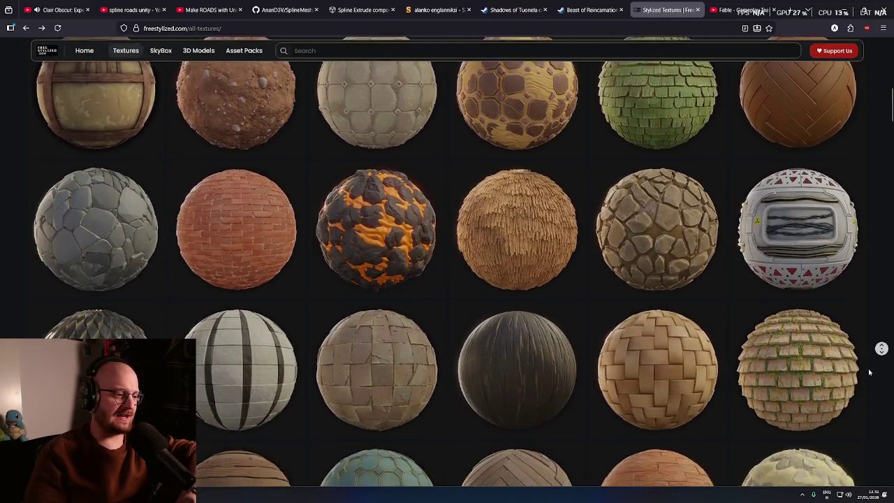
{"action": "middle_click", "coordinate": [868, 369]}
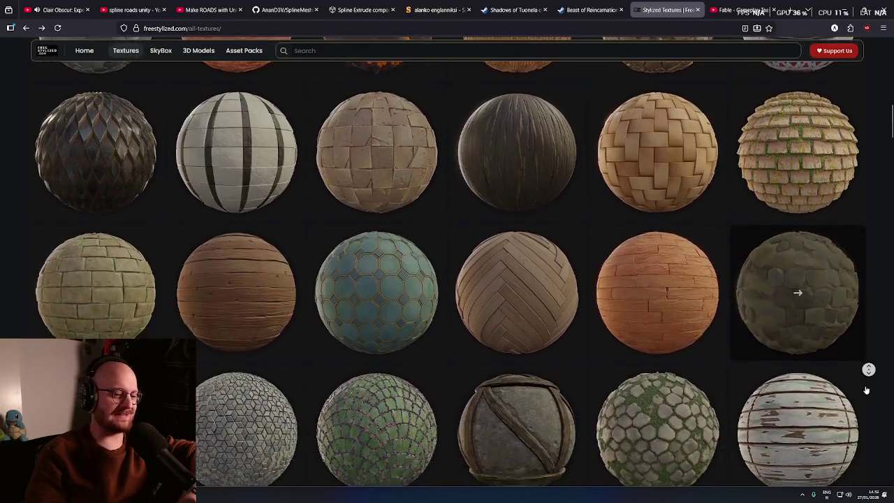
{"action": "middle_click", "coordinate": [866, 389]}
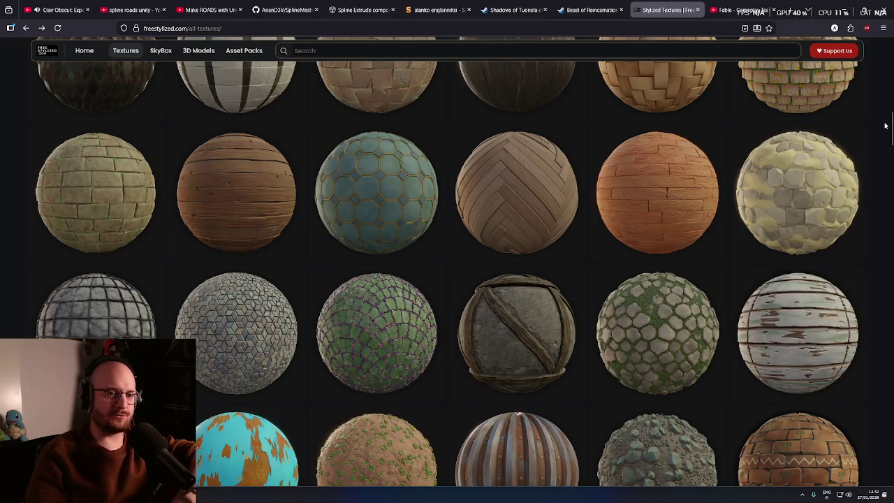
{"action": "scroll", "coordinate": [889, 133], "scroll_direction": "down", "scroll_amount": 3}
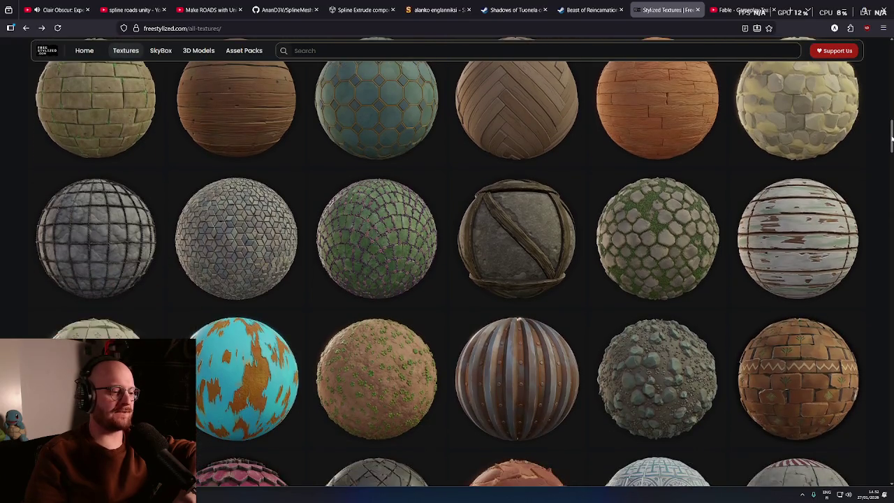
{"action": "left_click_drag", "start_coordinate": [892, 139], "coordinate": [885, 204]}
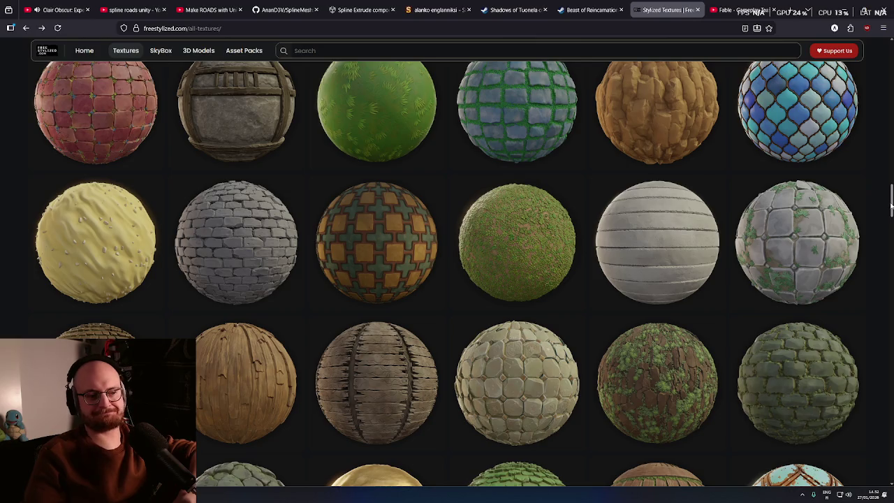
{"action": "scroll", "coordinate": [892, 207], "scroll_direction": "down", "scroll_amount": 1}
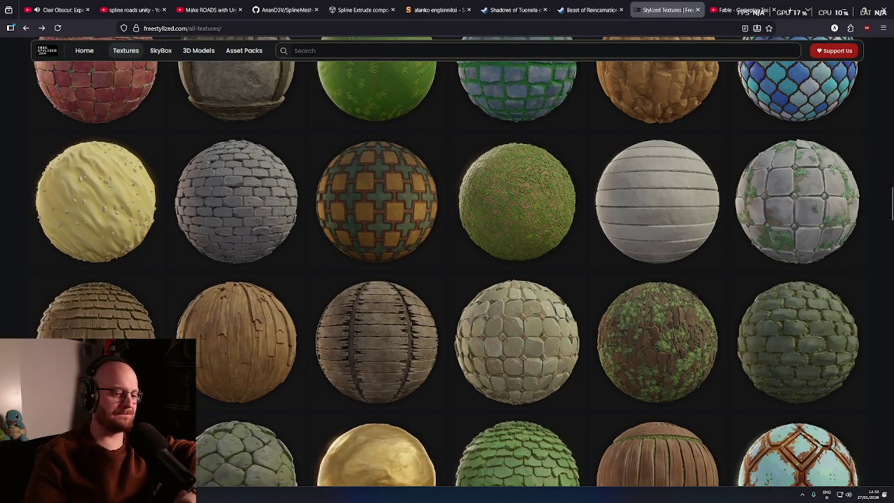
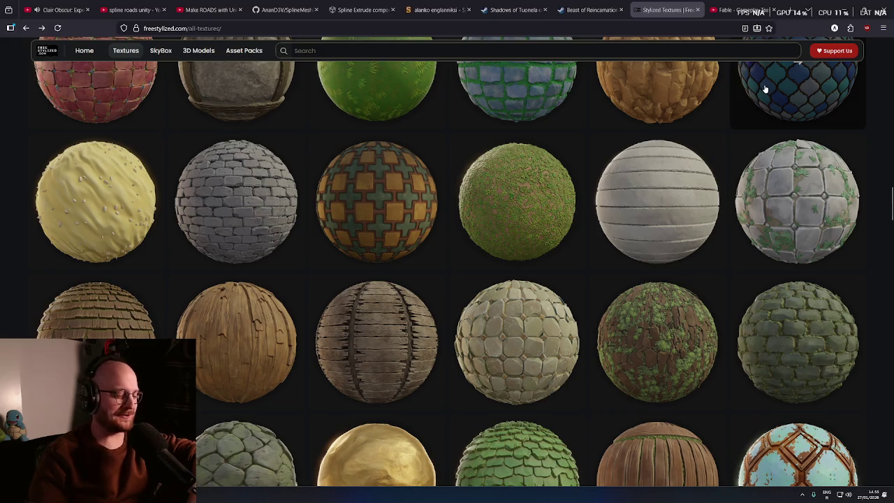
- Close the Fable page and search Google for 'shroud of gloom demo' in a new tab
{"action": "left_click", "coordinate": [774, 11]}
{"action": "key", "text": "ctrl+t"}
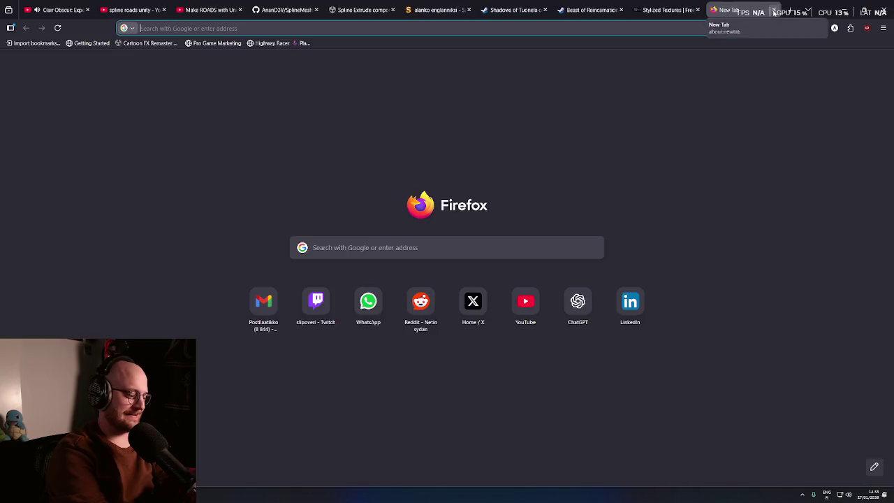
{"action": "type", "text": "shroud of gloom"}
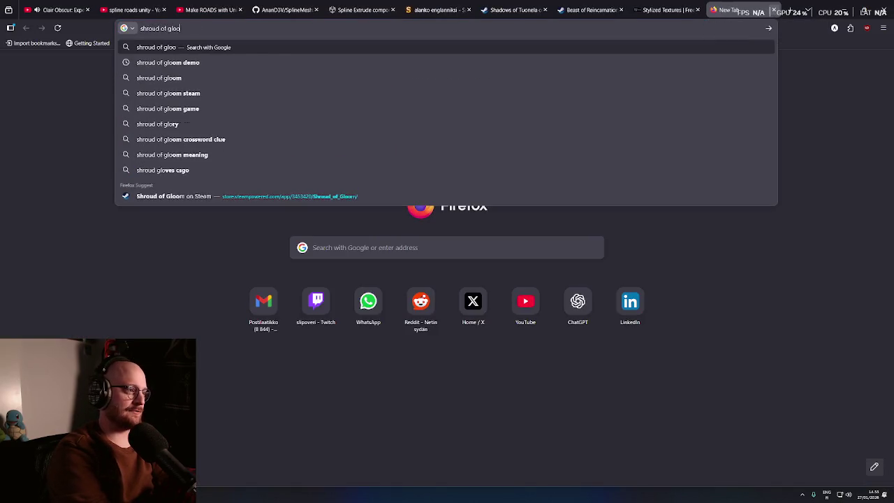
{"action": "key", "text": "Down"}
{"action": "key", "text": "Return"}
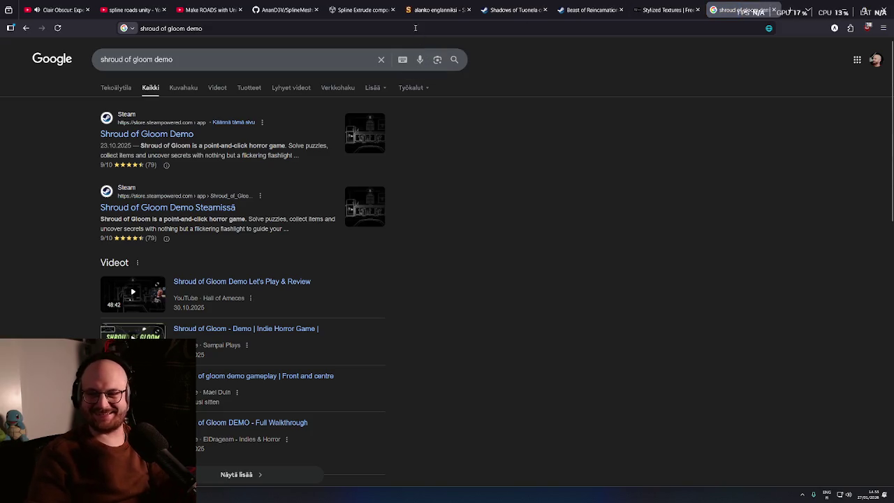
{"action": "left_click", "coordinate": [160, 133]}
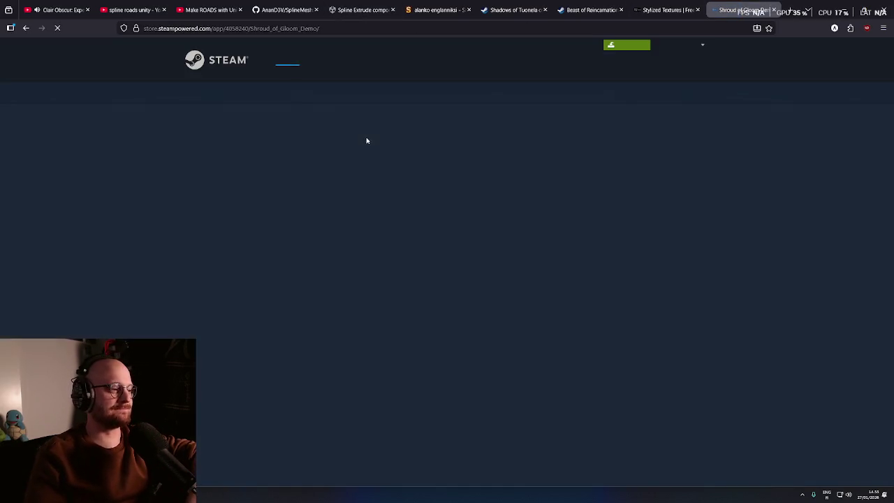
{"action": "middle_click", "coordinate": [638, 313]}
{"action": "scroll", "coordinate": [636, 323], "scroll_direction": "down", "scroll_amount": 2}
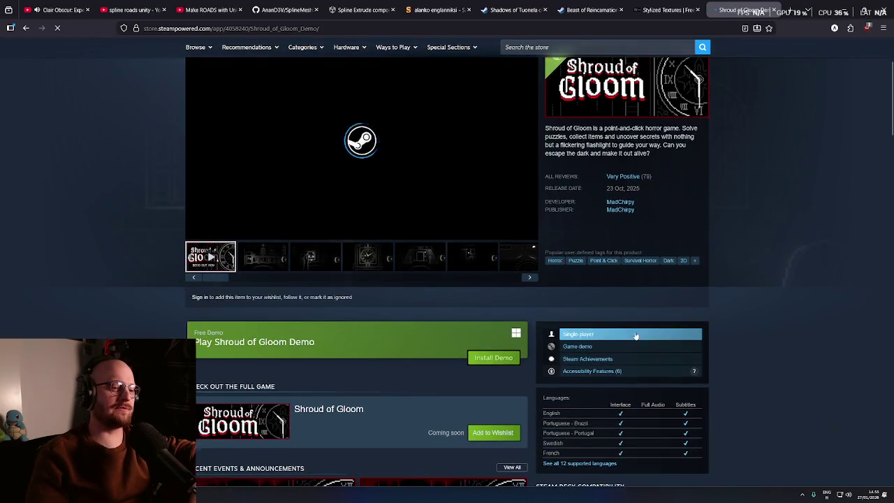
{"action": "scroll", "coordinate": [622, 381], "scroll_direction": "down", "scroll_amount": 2}
{"action": "scroll", "coordinate": [621, 380], "scroll_direction": "down", "scroll_amount": 2}
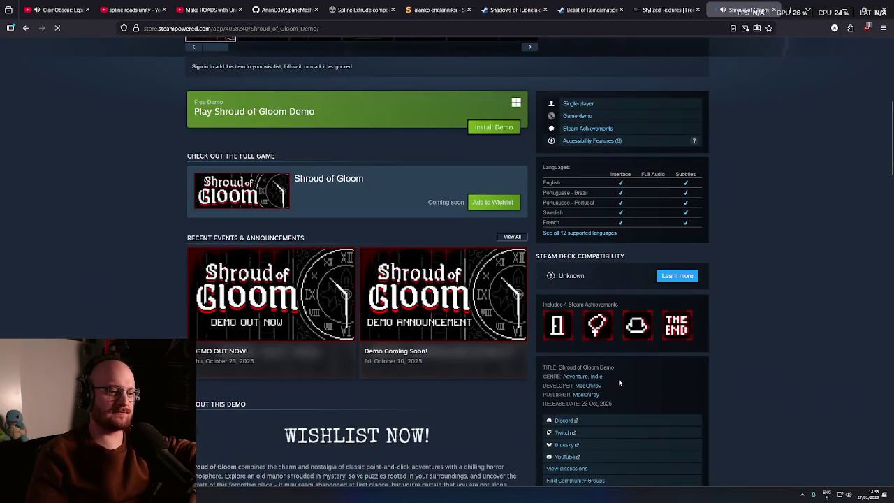
{"action": "scroll", "coordinate": [583, 346], "scroll_direction": "up", "scroll_amount": 4}
{"action": "scroll", "coordinate": [580, 343], "scroll_direction": "down", "scroll_amount": 12}
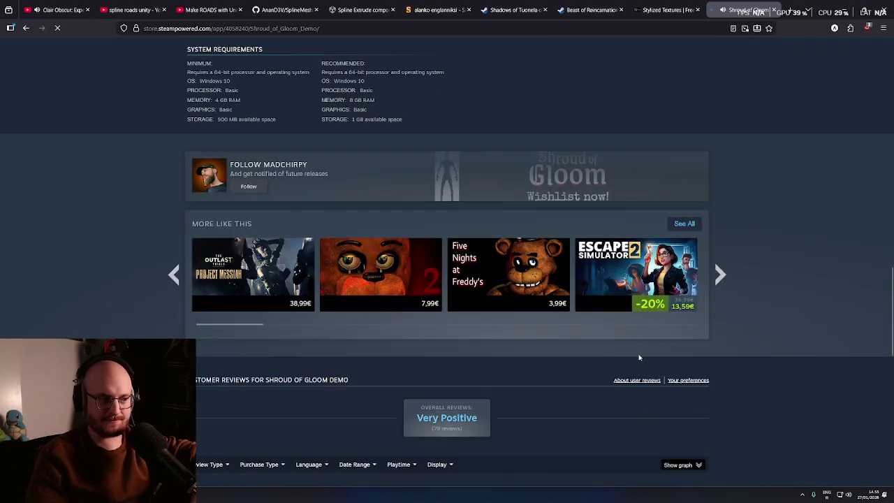
{"action": "middle_click", "coordinate": [676, 354]}
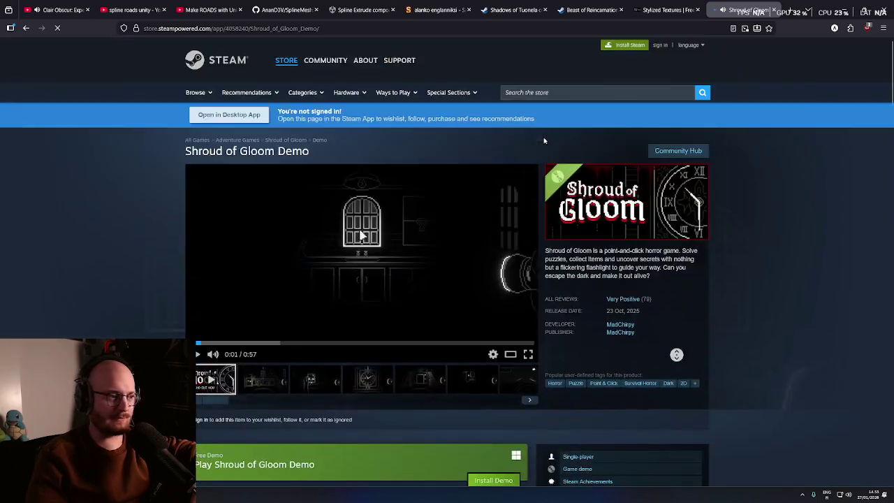
{"action": "scroll", "coordinate": [673, 336], "scroll_direction": "down", "scroll_amount": 6}
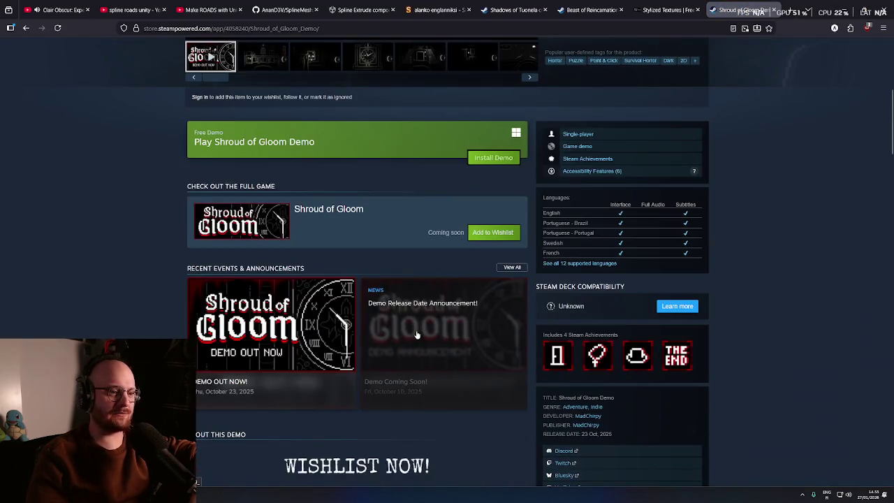
{"action": "scroll", "coordinate": [669, 425], "scroll_direction": "down", "scroll_amount": 2}
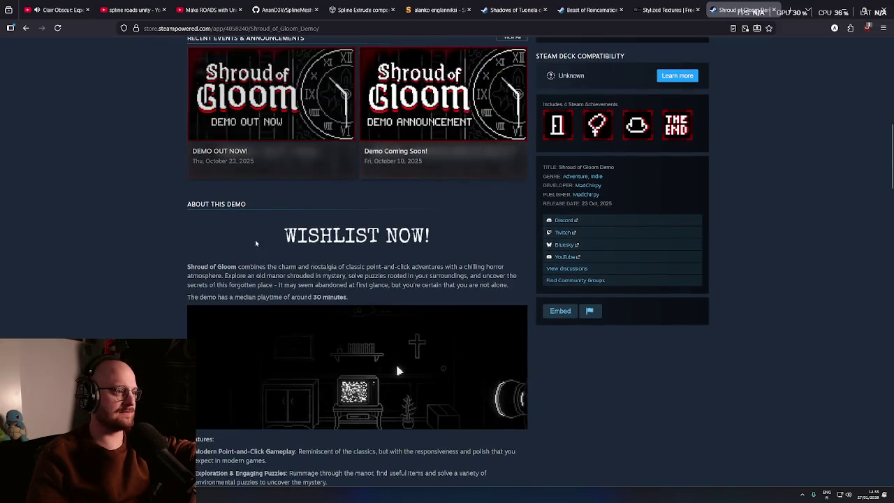
{"action": "scroll", "coordinate": [255, 240], "scroll_direction": "up", "scroll_amount": 10}
{"action": "key", "text": "alt+Left"}
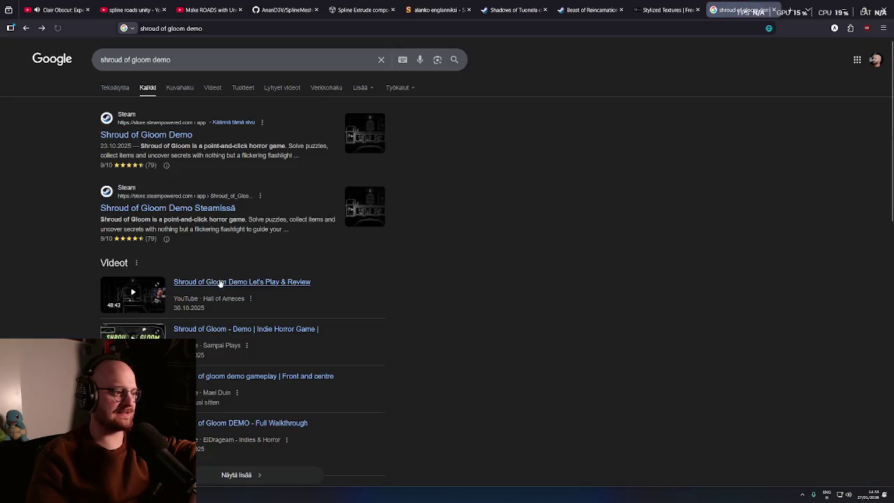
{"action": "left_click", "coordinate": [166, 166]}
{"action": "left_click_drag", "start_coordinate": [157, 169], "coordinate": [86, 171]}
{"action": "left_click", "coordinate": [86, 171]}
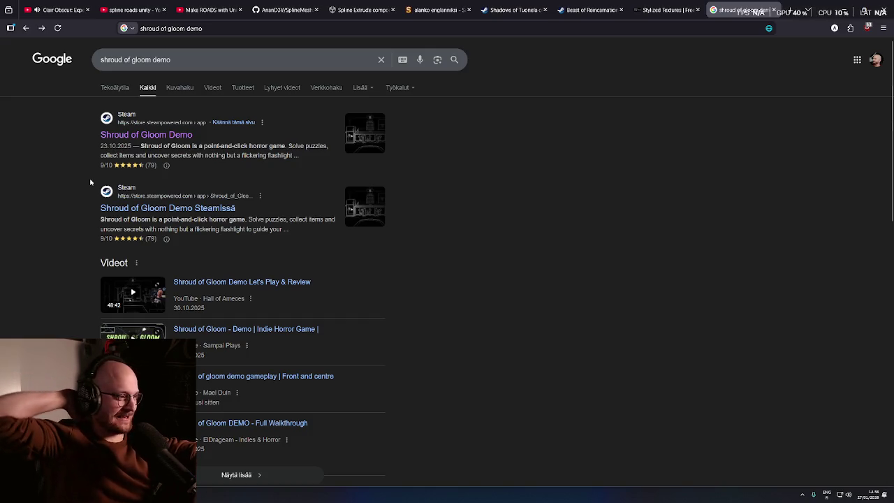
- Open the Shroud of Gloom Demo Steam page and play its trailer, pausing at 0:51
{"action": "left_click", "coordinate": [108, 135]}
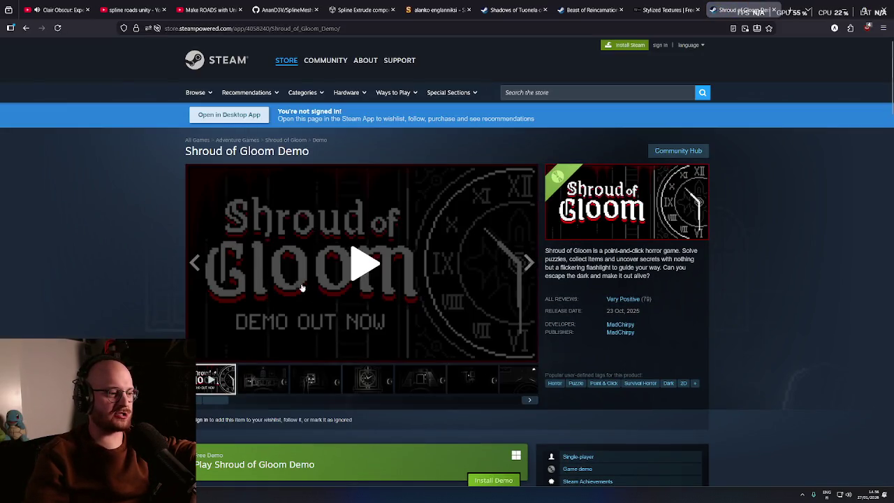
{"action": "left_click", "coordinate": [370, 267]}
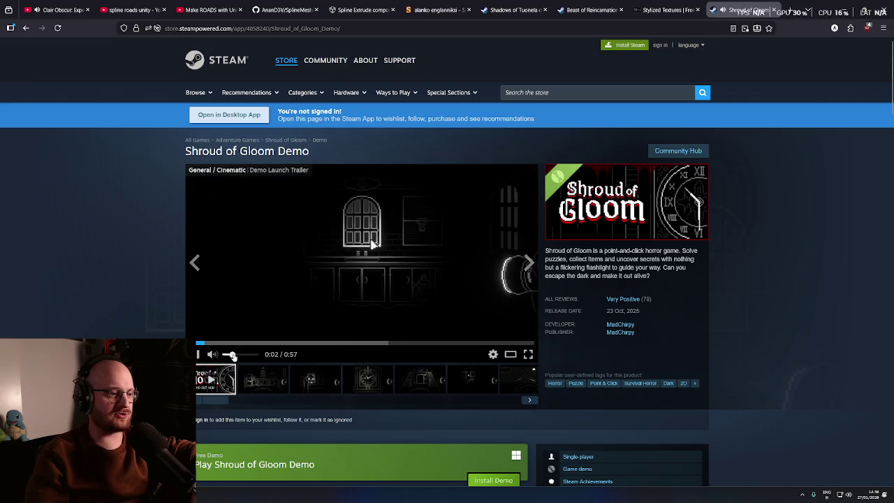
{"action": "scroll", "coordinate": [132, 322], "scroll_direction": "down", "scroll_amount": 1}
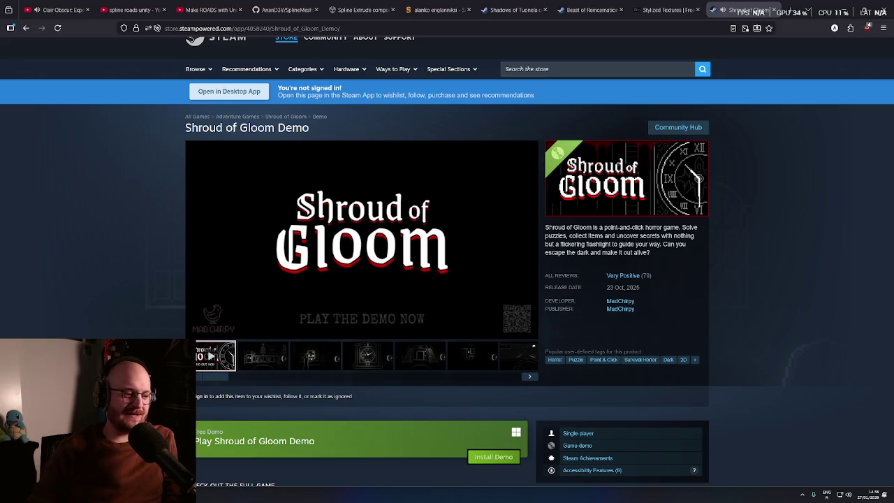
{"action": "mouse_move", "coordinate": [196, 332]}
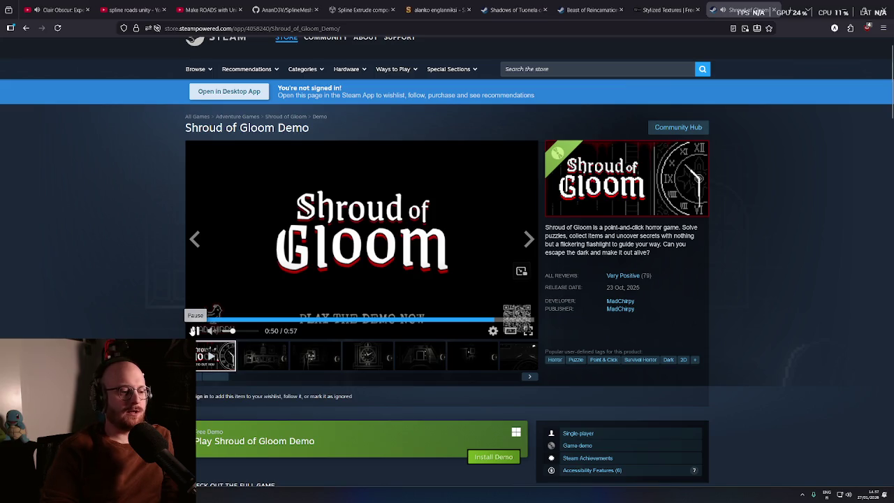
{"action": "left_click", "coordinate": [194, 331]}
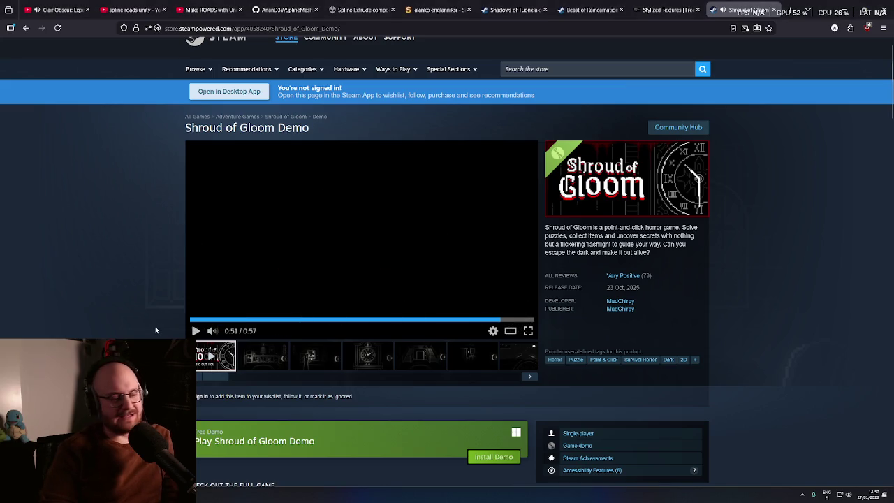
{"action": "scroll", "coordinate": [129, 330], "scroll_direction": "down", "scroll_amount": 1}
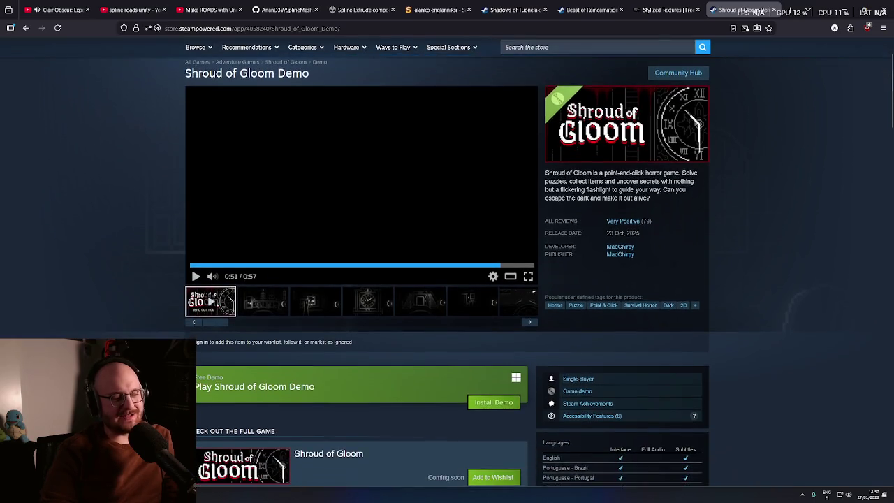
{"action": "scroll", "coordinate": [137, 330], "scroll_direction": "up", "scroll_amount": 2}
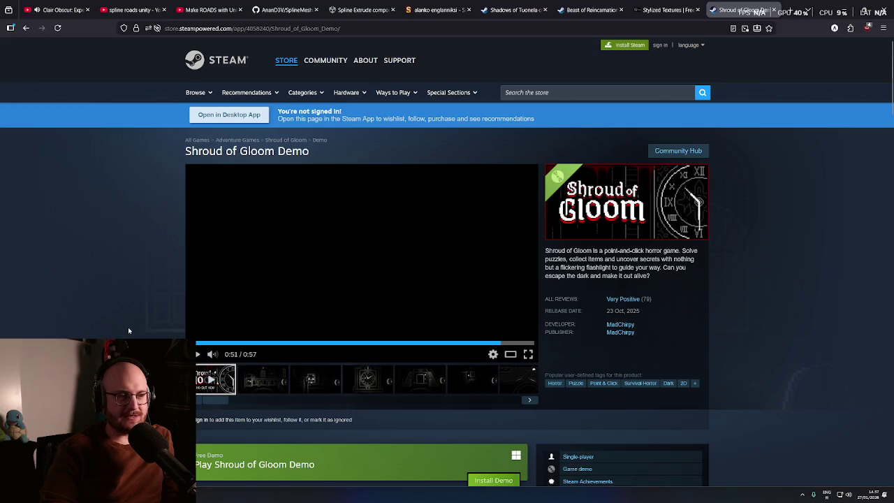
{"action": "scroll", "coordinate": [128, 332], "scroll_direction": "down", "scroll_amount": 1}
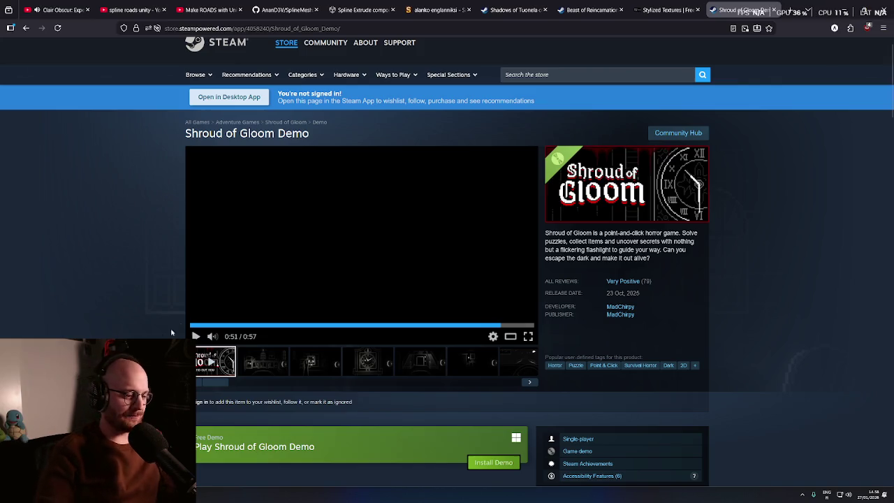
{"action": "middle_click", "coordinate": [760, 283]}
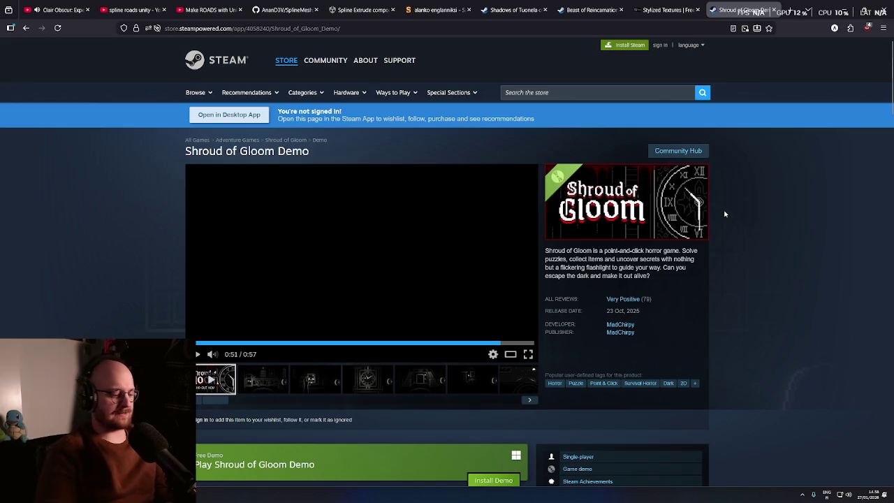
- Search 'twitch tracker ameces' and open the AMECES TwitchTracker streams page
{"action": "key", "text": "ctrl+t"}
{"action": "type", "text": "twitch tracker "}
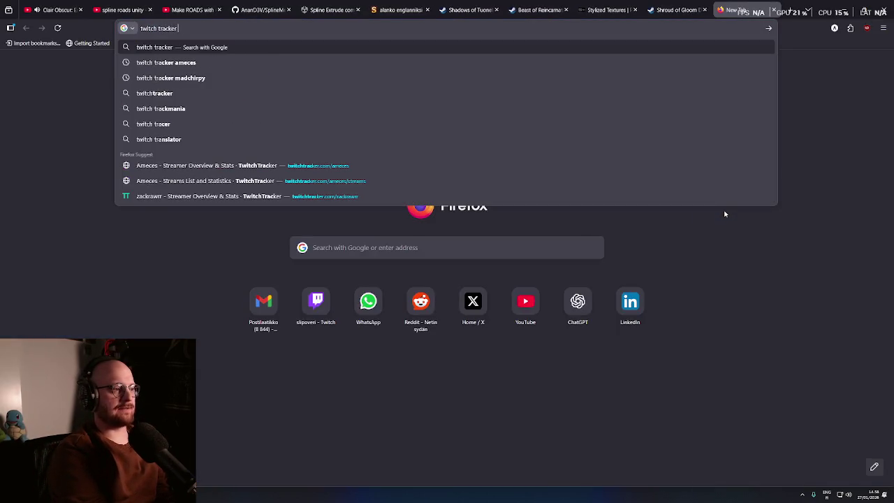
{"action": "type", "text": "ameces"}
{"action": "key", "text": "Return"}
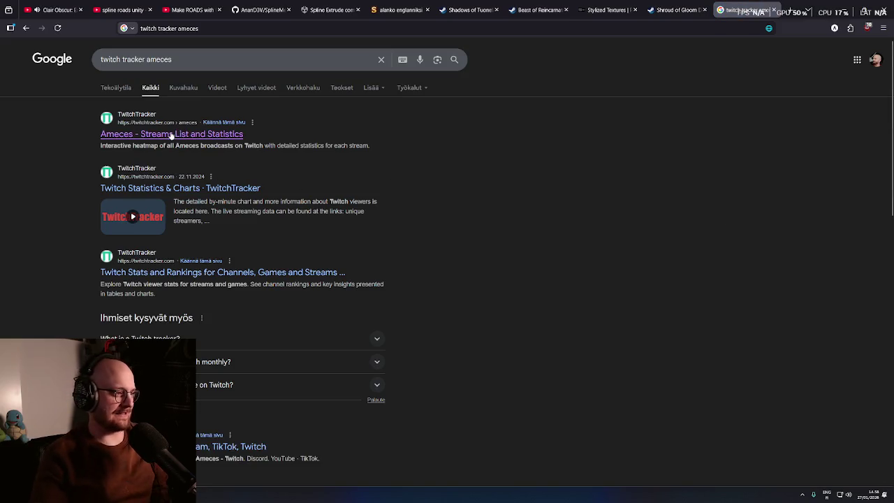
{"action": "left_click", "coordinate": [170, 134]}
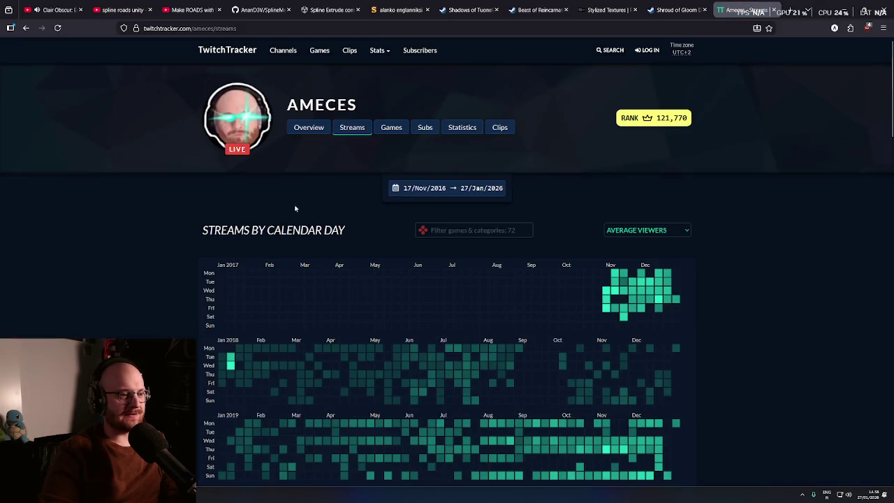
{"action": "middle_click", "coordinate": [224, 221]}
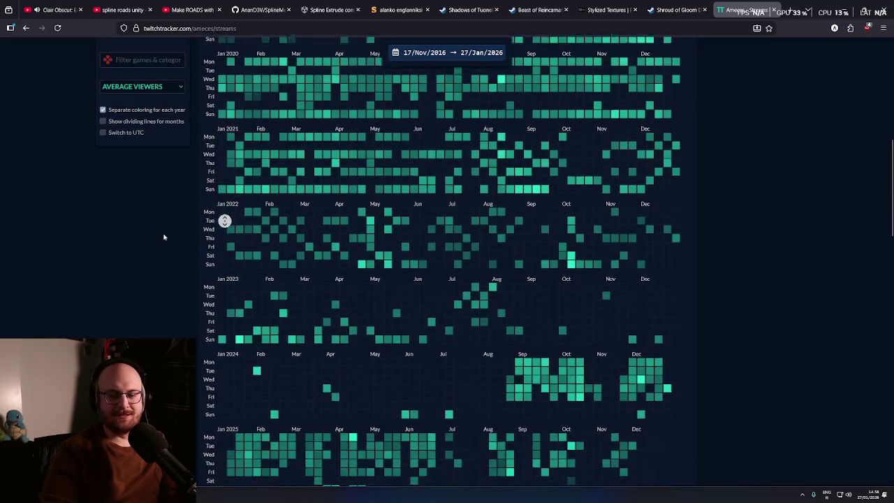
- Scroll the AMECES streams page to the average-viewers calendar heatmap below the channel header
{"action": "left_click", "coordinate": [110, 318]}
{"action": "middle_click", "coordinate": [140, 330]}
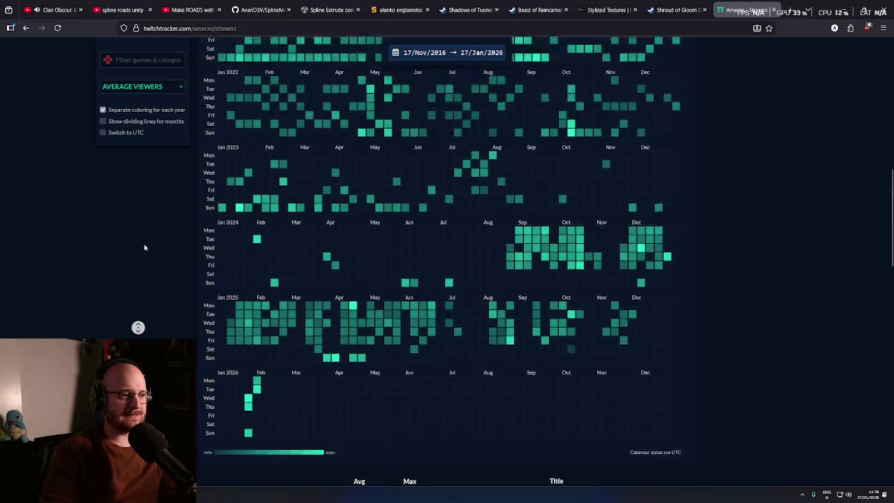
{"action": "middle_click", "coordinate": [142, 235]}
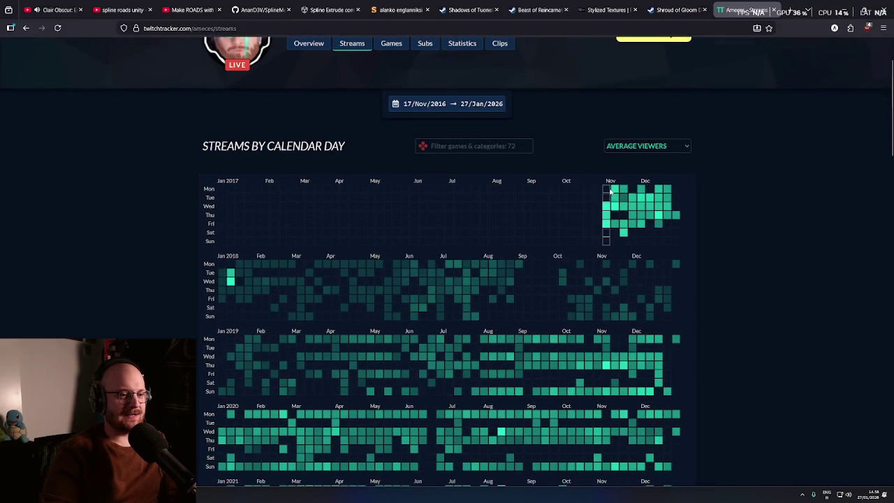
{"action": "mouse_move", "coordinate": [607, 214]}
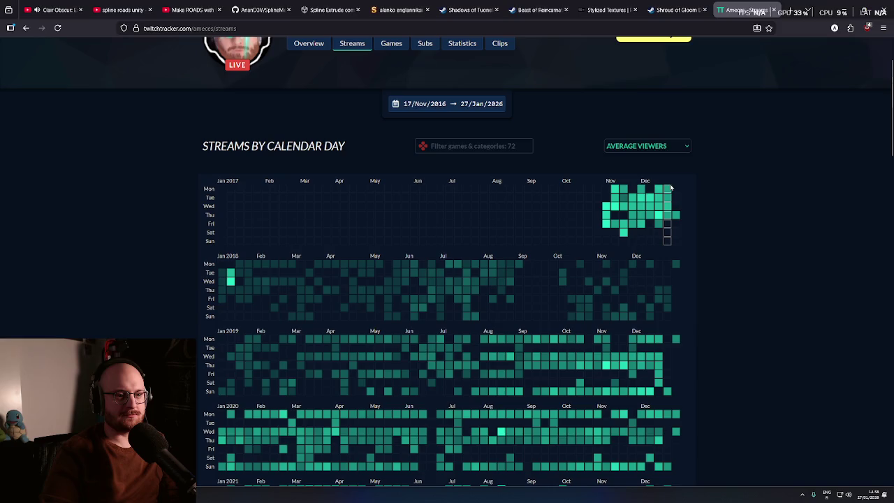
{"action": "scroll", "coordinate": [706, 242], "scroll_direction": "down", "scroll_amount": 2}
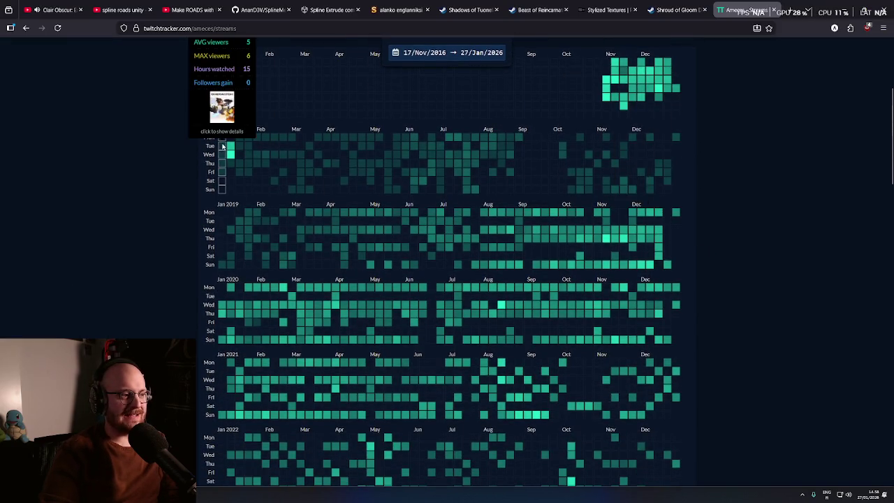
{"action": "scroll", "coordinate": [234, 182], "scroll_direction": "up", "scroll_amount": 1}
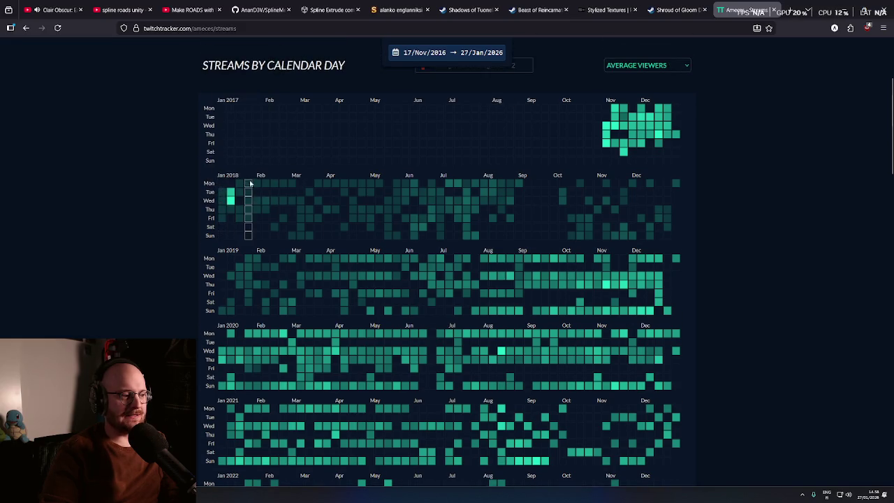
{"action": "mouse_move", "coordinate": [302, 217]}
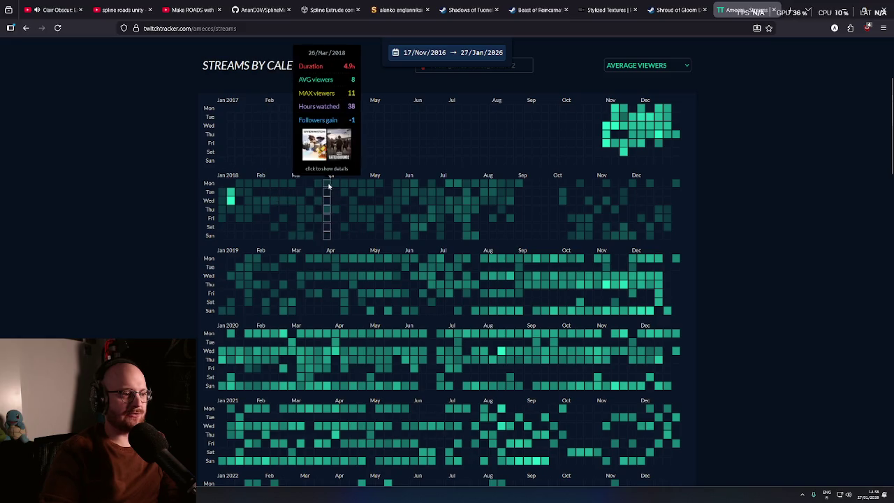
{"action": "scroll", "coordinate": [333, 246], "scroll_direction": "up", "scroll_amount": 1}
{"action": "scroll", "coordinate": [333, 245], "scroll_direction": "up", "scroll_amount": 1}
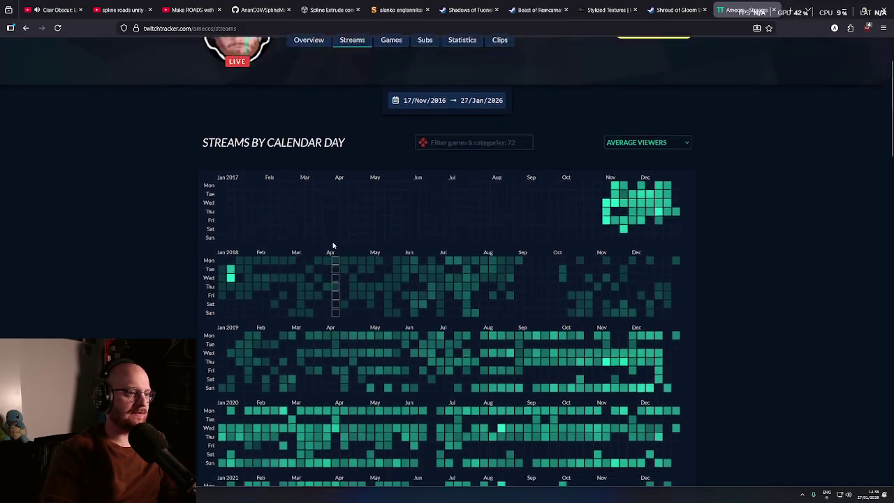
{"action": "scroll", "coordinate": [307, 216], "scroll_direction": "down", "scroll_amount": 1}
{"action": "scroll", "coordinate": [314, 226], "scroll_direction": "up", "scroll_amount": 1}
{"action": "scroll", "coordinate": [314, 226], "scroll_direction": "up", "scroll_amount": 1}
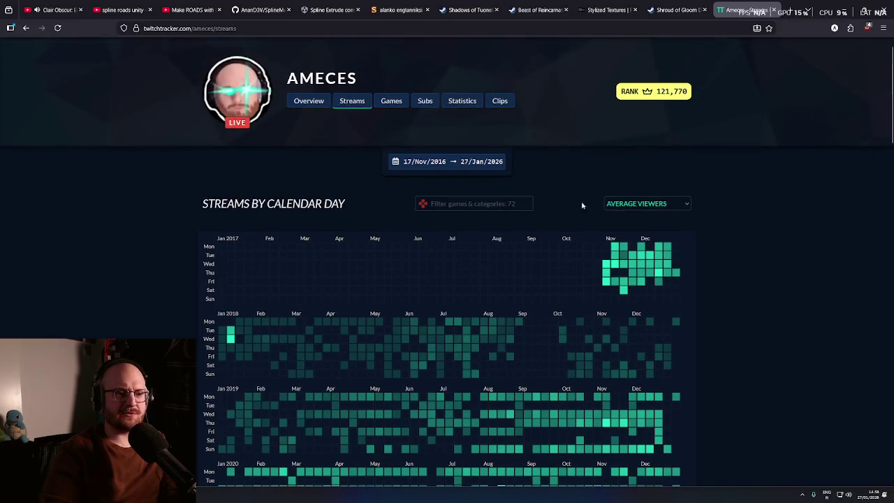
{"action": "left_click", "coordinate": [653, 204]}
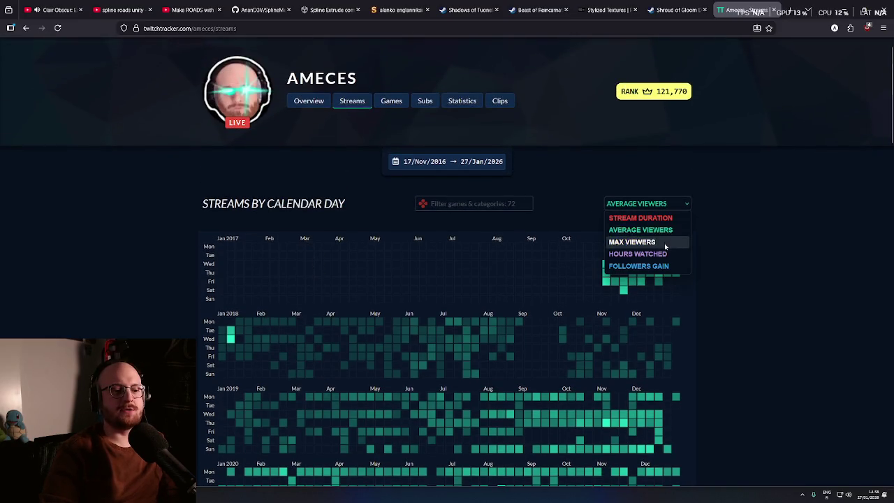
- Switch the calendar heatmap metric from Average Viewers to Stream Duration
{"action": "left_click", "coordinate": [641, 218]}
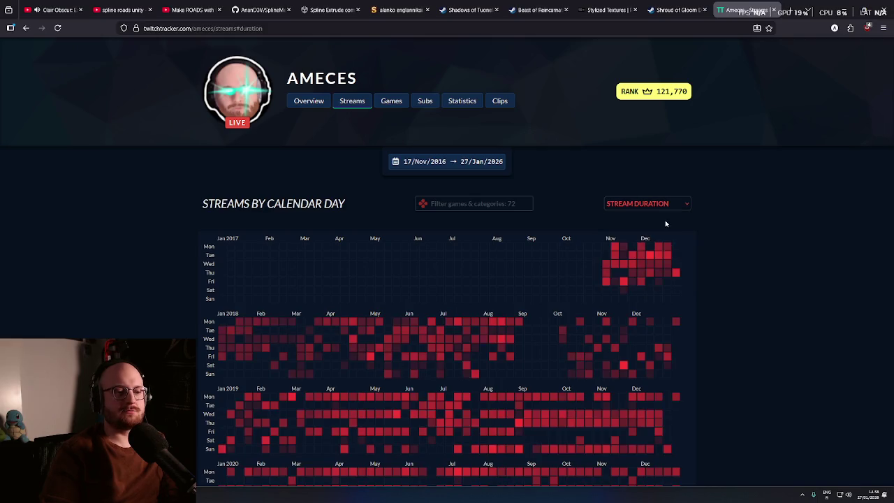
{"action": "scroll", "coordinate": [703, 293], "scroll_direction": "down", "scroll_amount": 2}
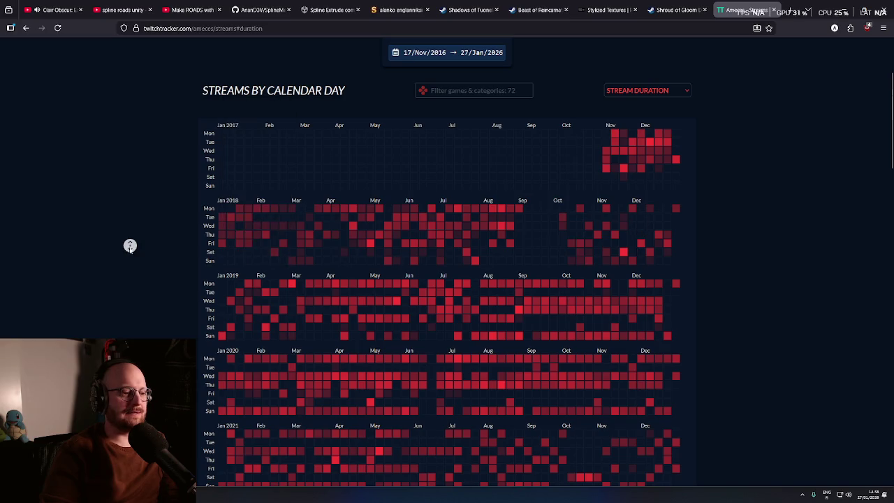
{"action": "scroll", "coordinate": [130, 246], "scroll_direction": "down", "scroll_amount": 1}
{"action": "mouse_move", "coordinate": [252, 264]}
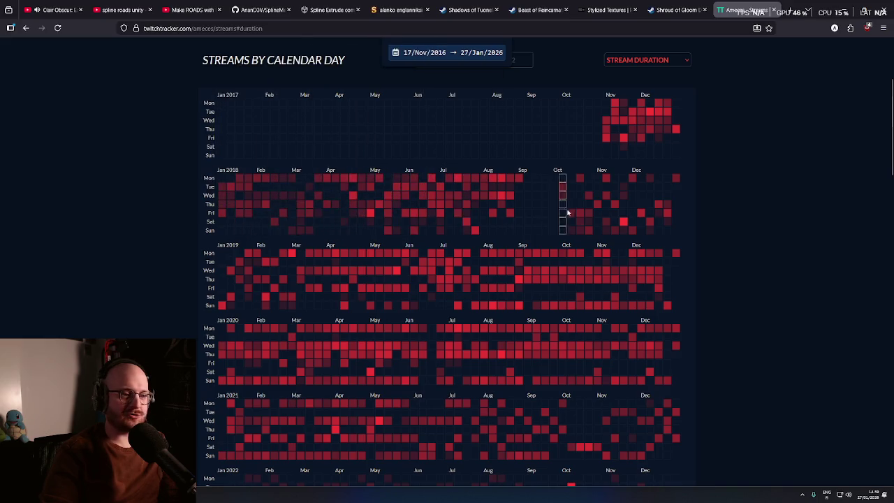
{"action": "scroll", "coordinate": [209, 279], "scroll_direction": "down", "scroll_amount": 1}
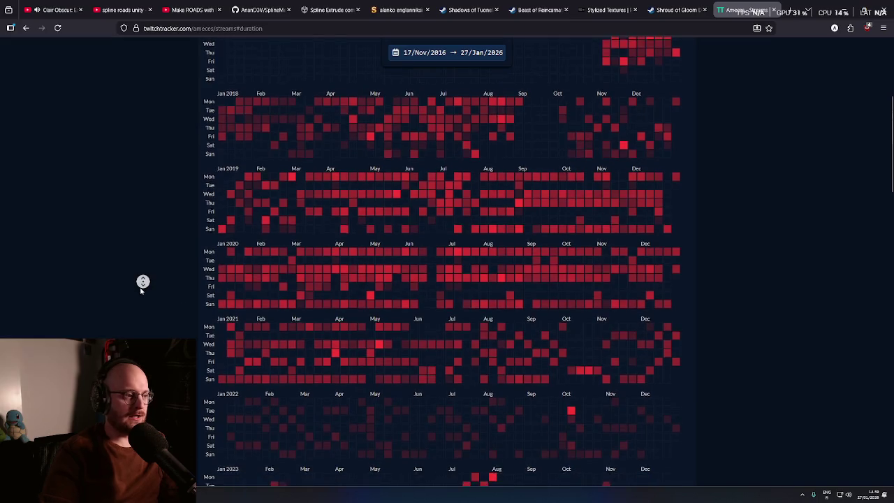
{"action": "scroll", "coordinate": [536, 159], "scroll_direction": "up", "scroll_amount": 1}
{"action": "scroll", "coordinate": [508, 171], "scroll_direction": "up", "scroll_amount": 2}
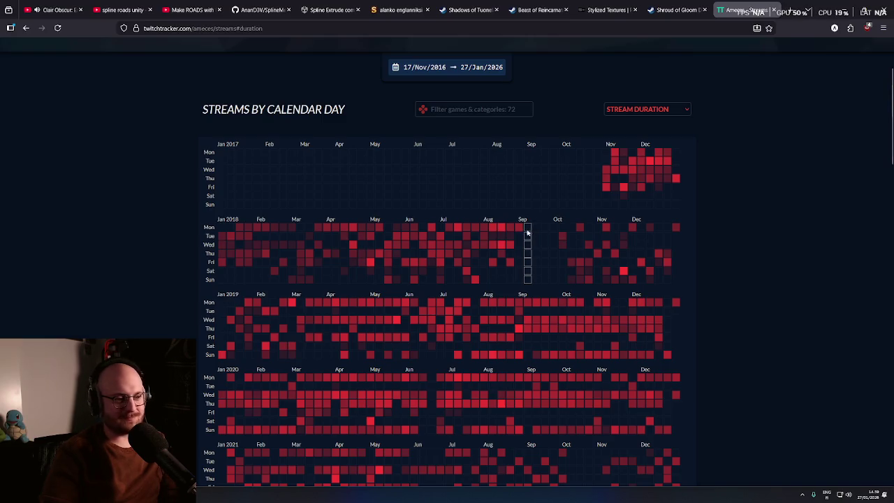
- Scroll through the stream-duration calendar from 2016 to 2026
{"action": "mouse_move", "coordinate": [520, 231]}
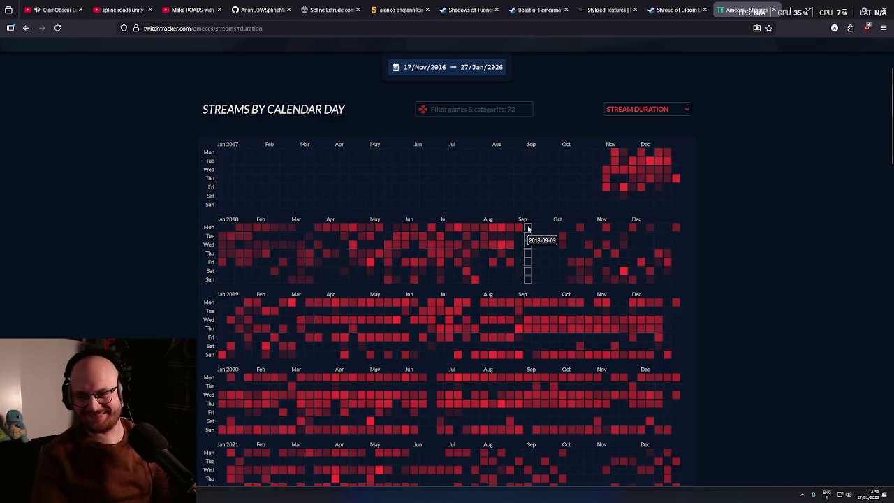
{"action": "middle_click", "coordinate": [692, 266]}
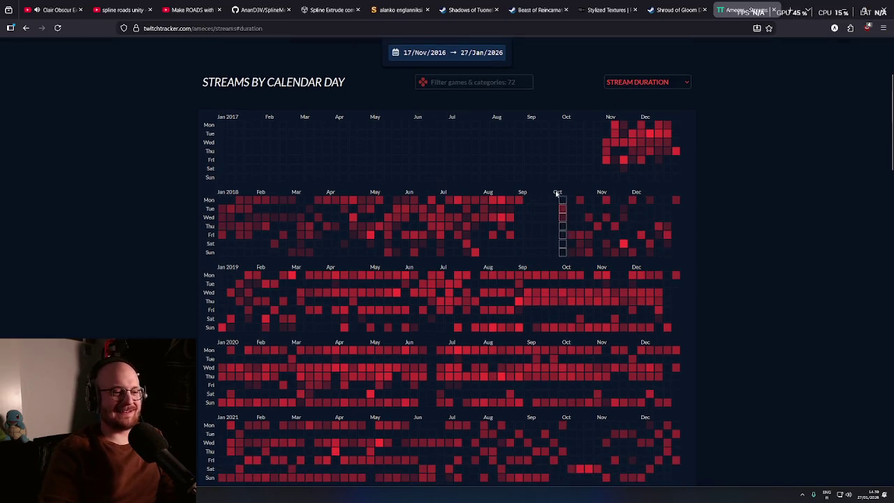
{"action": "middle_click", "coordinate": [595, 267]}
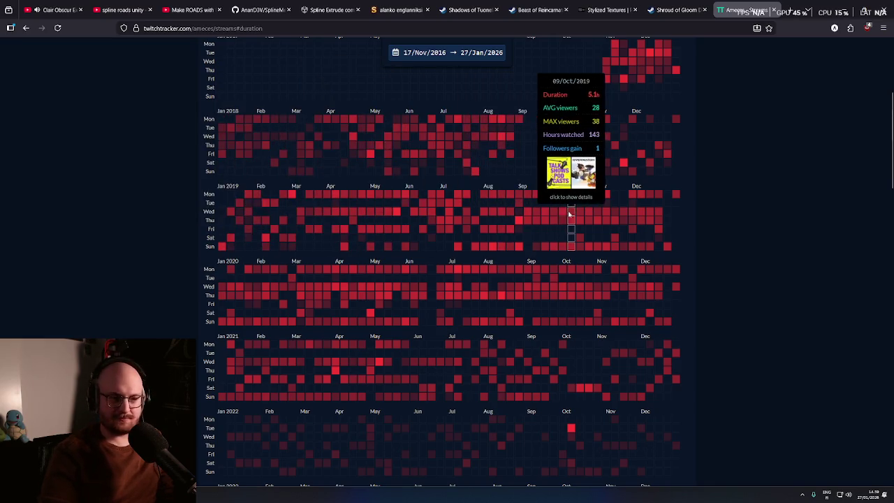
{"action": "middle_click", "coordinate": [184, 220]}
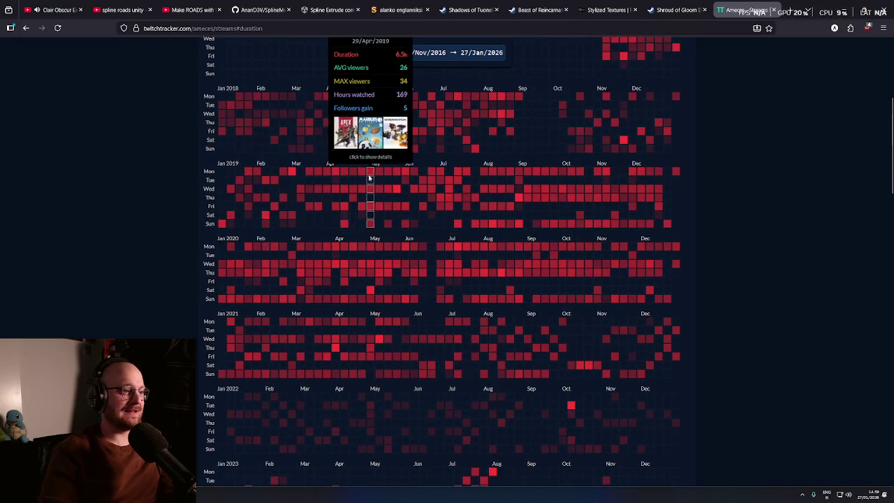
{"action": "mouse_move", "coordinate": [395, 202]}
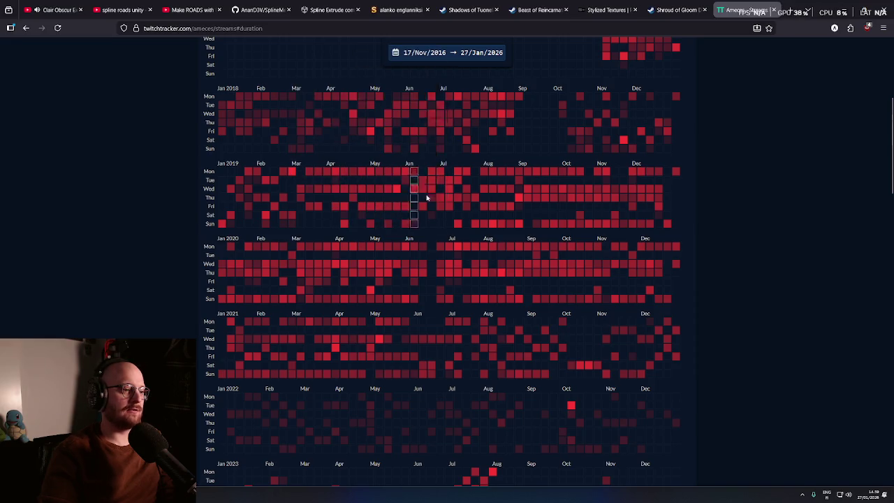
{"action": "mouse_move", "coordinate": [557, 172]}
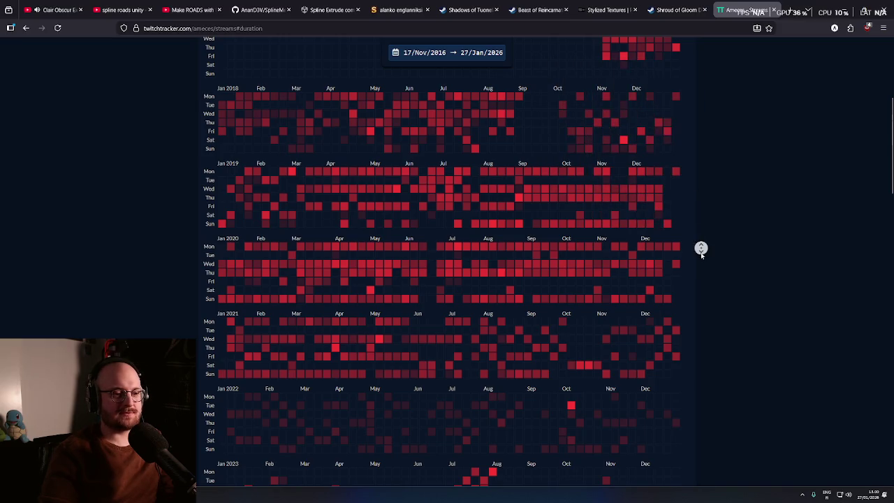
{"action": "scroll", "coordinate": [701, 248], "scroll_direction": "down", "scroll_amount": 1}
{"action": "mouse_move", "coordinate": [250, 176]}
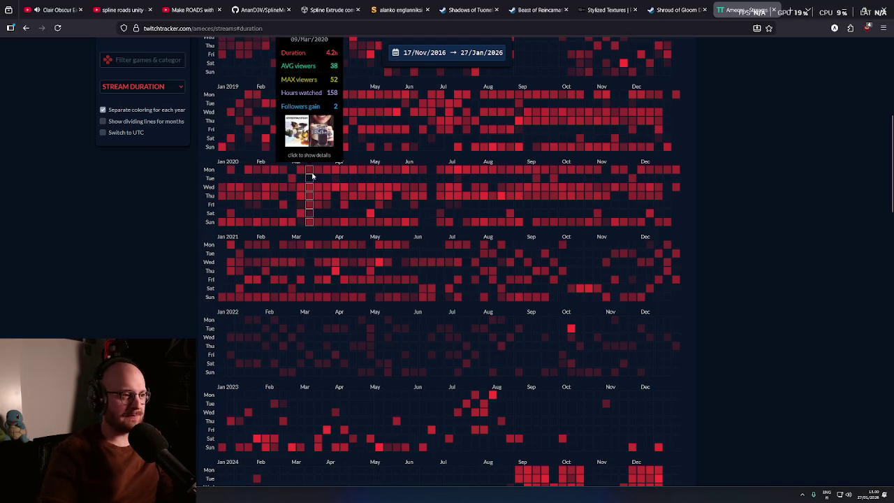
{"action": "mouse_move", "coordinate": [316, 176]}
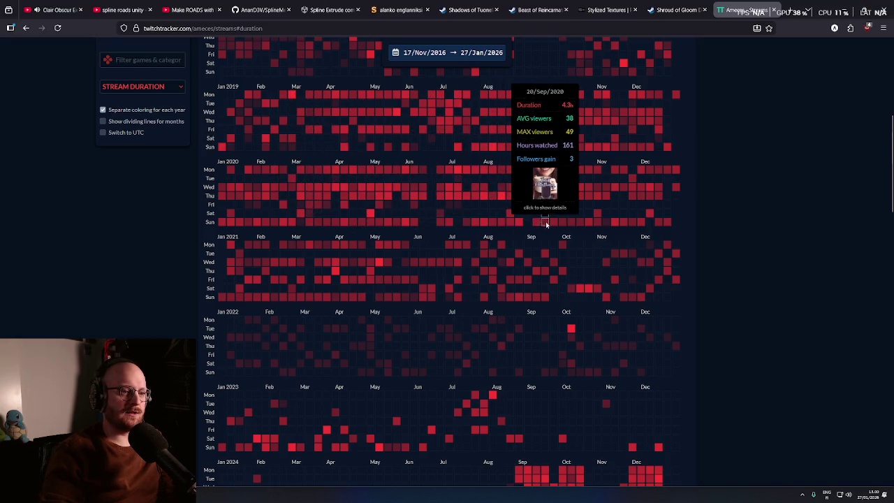
{"action": "scroll", "coordinate": [724, 230], "scroll_direction": "down", "scroll_amount": 1}
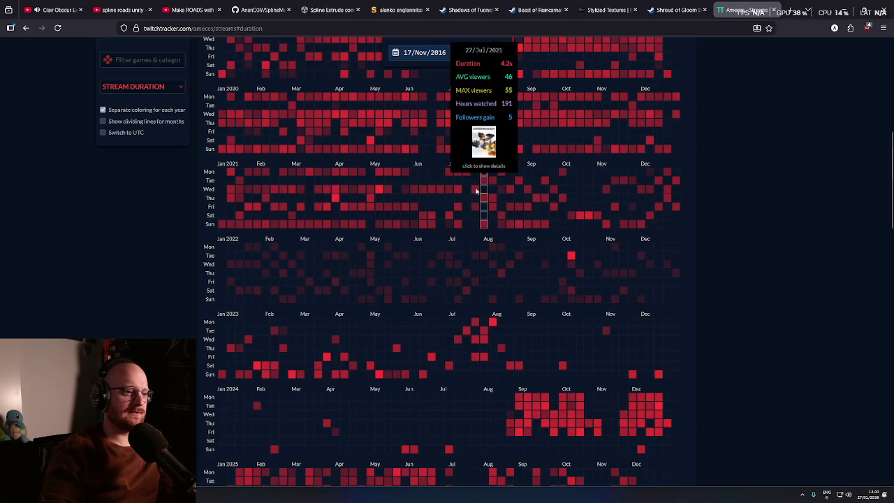
{"action": "scroll", "coordinate": [712, 246], "scroll_direction": "down", "scroll_amount": 1}
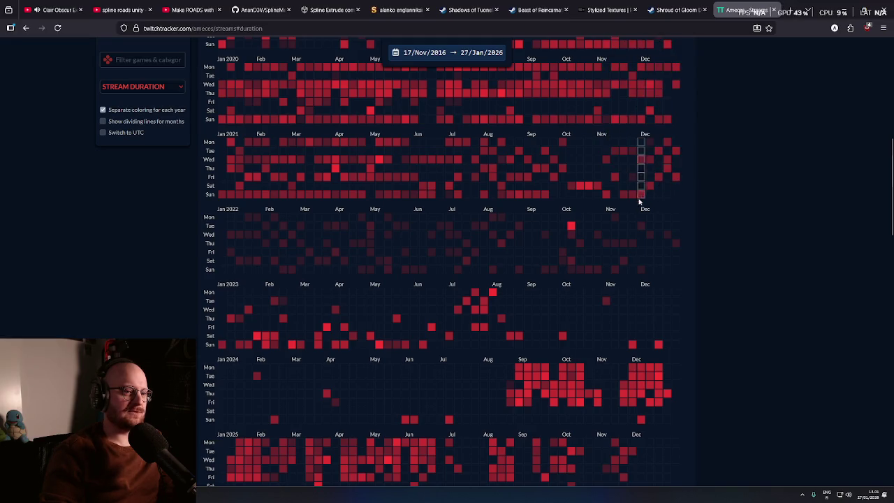
{"action": "mouse_move", "coordinate": [623, 193]}
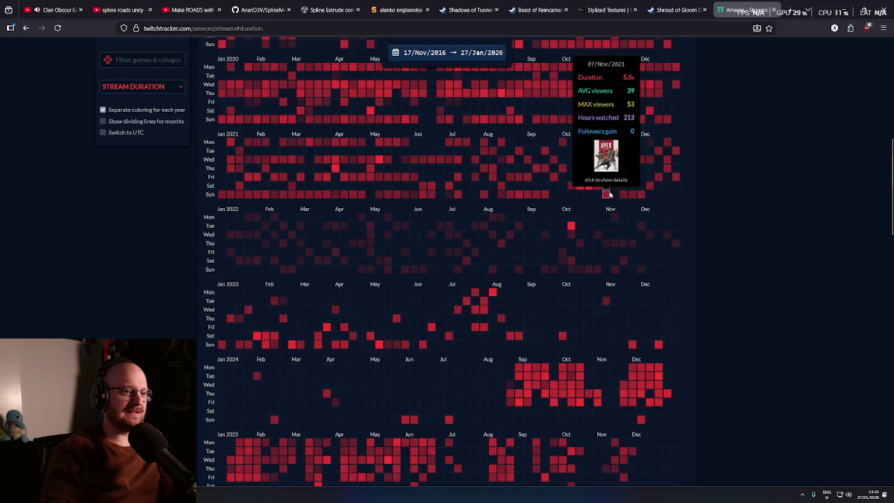
{"action": "mouse_move", "coordinate": [527, 198]}
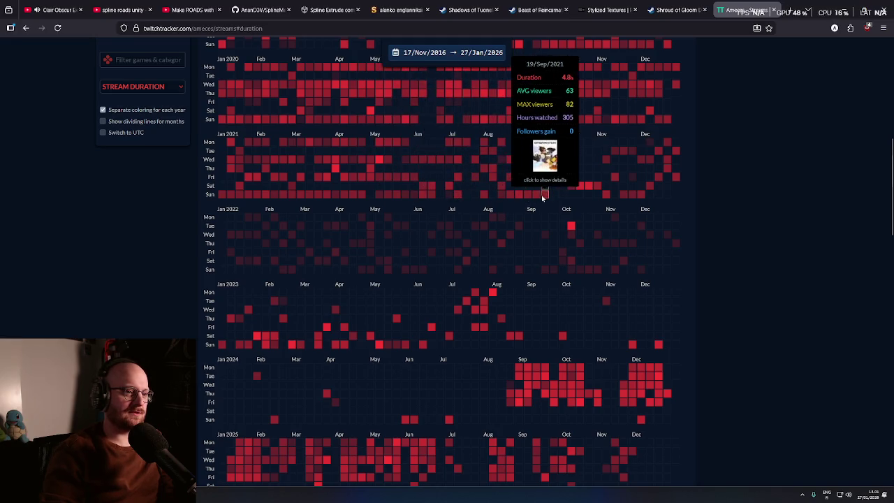
{"action": "scroll", "coordinate": [672, 210], "scroll_direction": "down", "scroll_amount": 1}
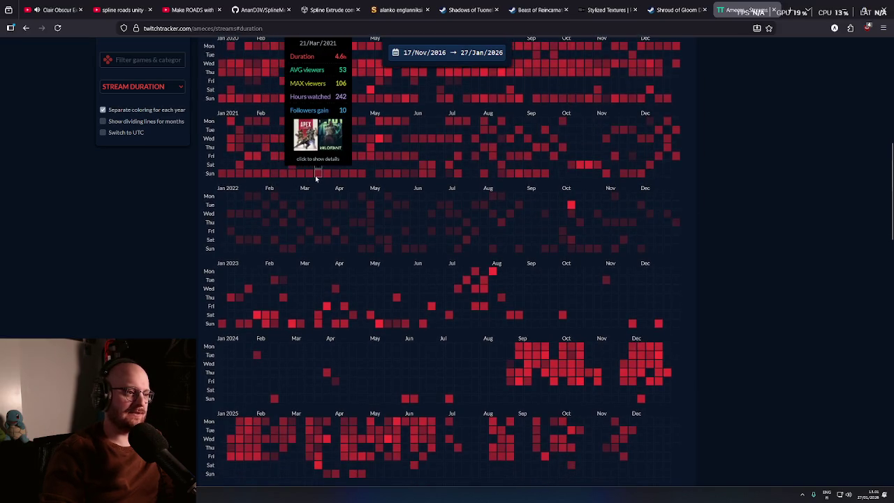
{"action": "scroll", "coordinate": [179, 196], "scroll_direction": "down", "scroll_amount": 1}
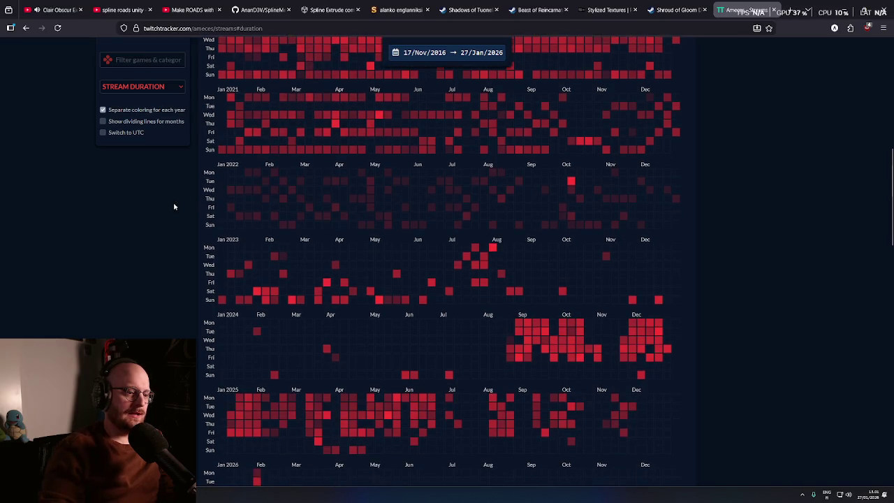
{"action": "scroll", "coordinate": [170, 206], "scroll_direction": "up", "scroll_amount": 2}
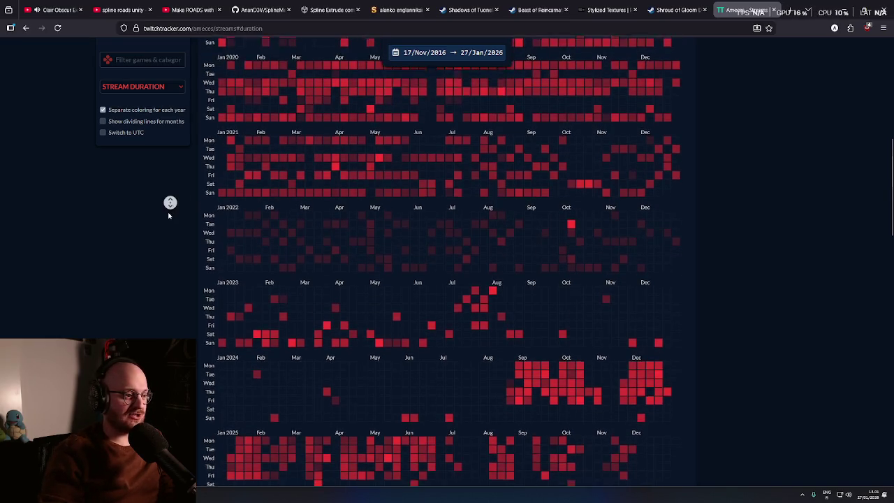
{"action": "scroll", "coordinate": [170, 200], "scroll_direction": "down", "scroll_amount": 1}
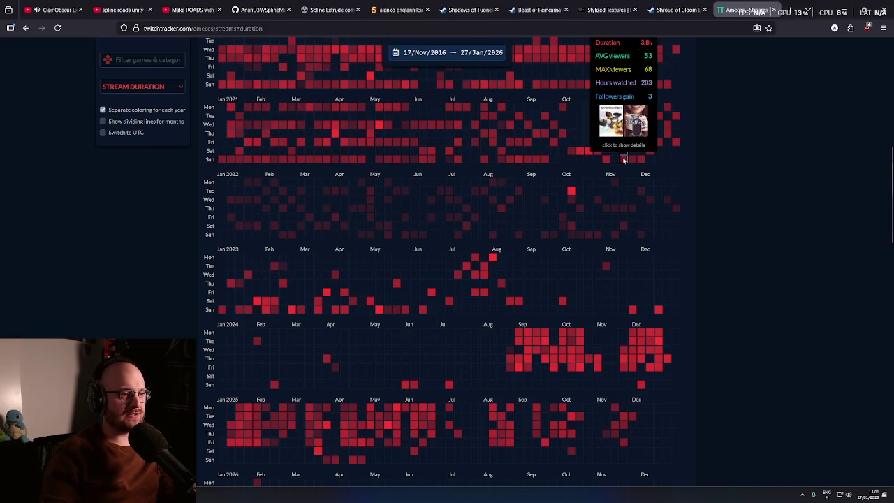
{"action": "scroll", "coordinate": [707, 208], "scroll_direction": "up", "scroll_amount": 1}
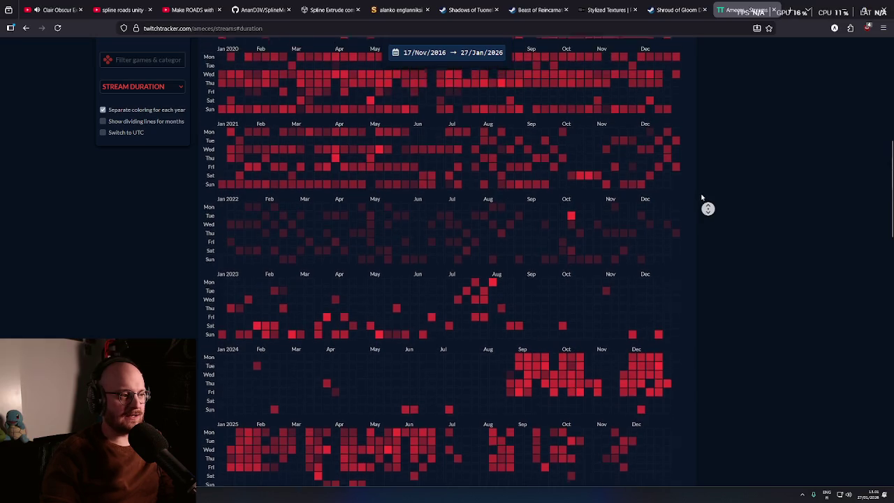
{"action": "middle_click", "coordinate": [702, 202]}
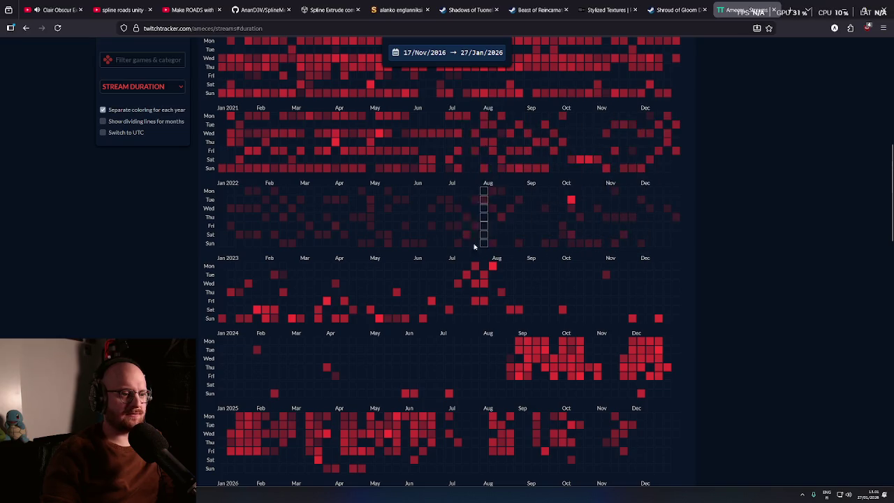
{"action": "scroll", "coordinate": [149, 240], "scroll_direction": "down", "scroll_amount": 1}
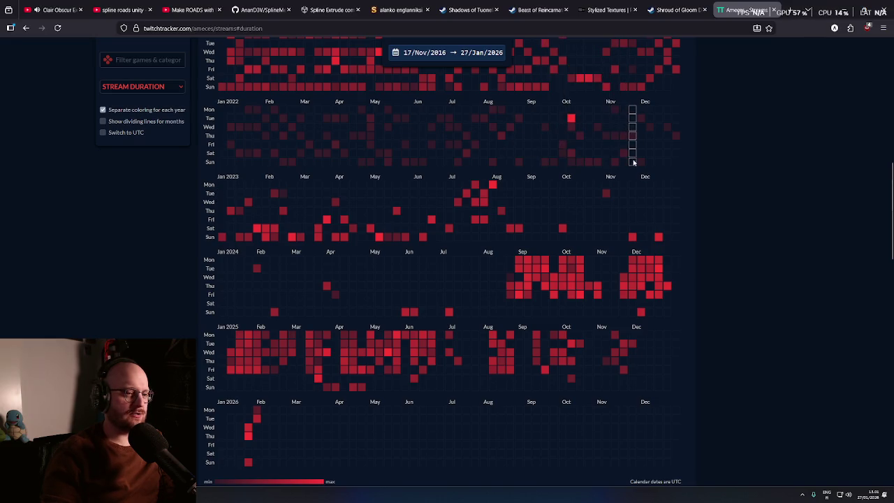
{"action": "mouse_move", "coordinate": [638, 165]}
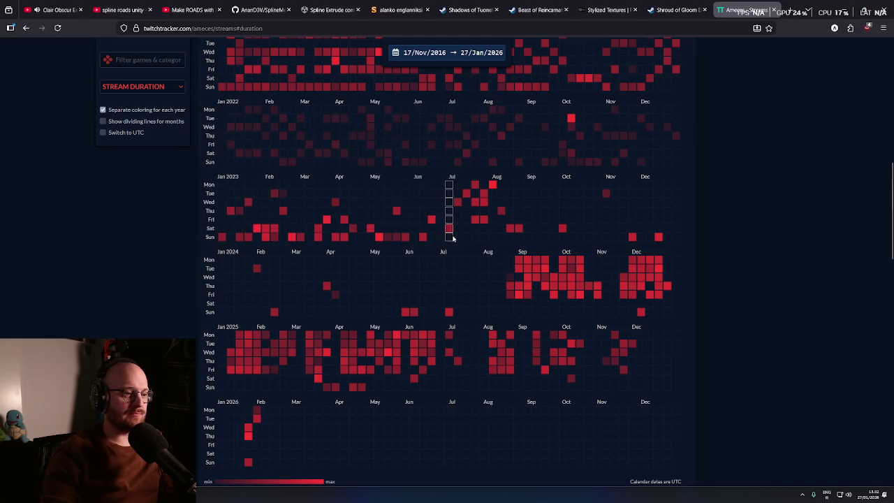
{"action": "middle_click", "coordinate": [730, 243]}
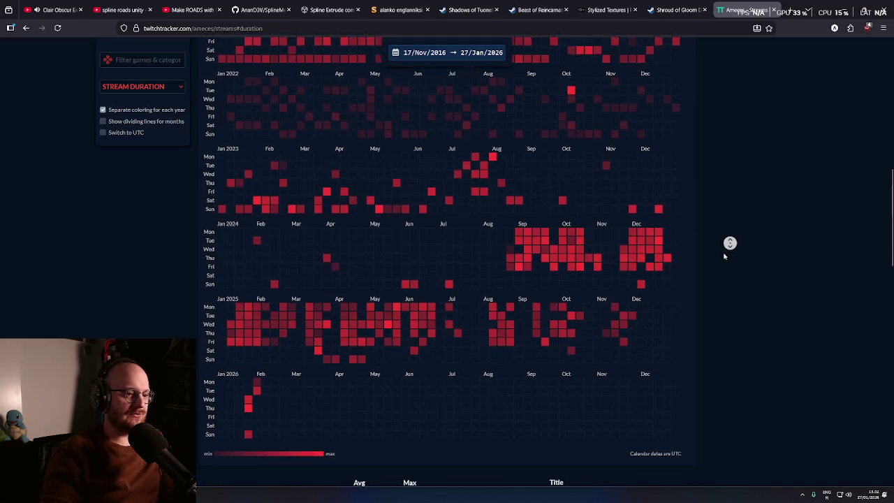
{"action": "middle_click", "coordinate": [724, 256]}
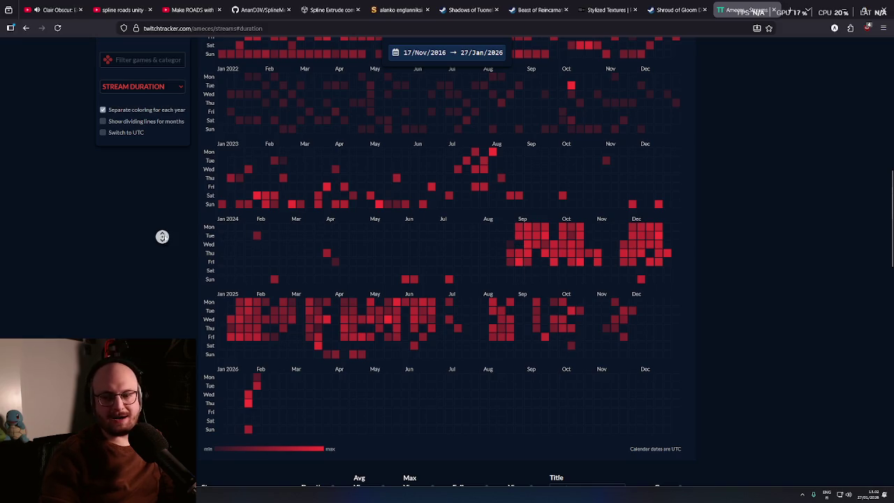
{"action": "middle_click", "coordinate": [170, 250]}
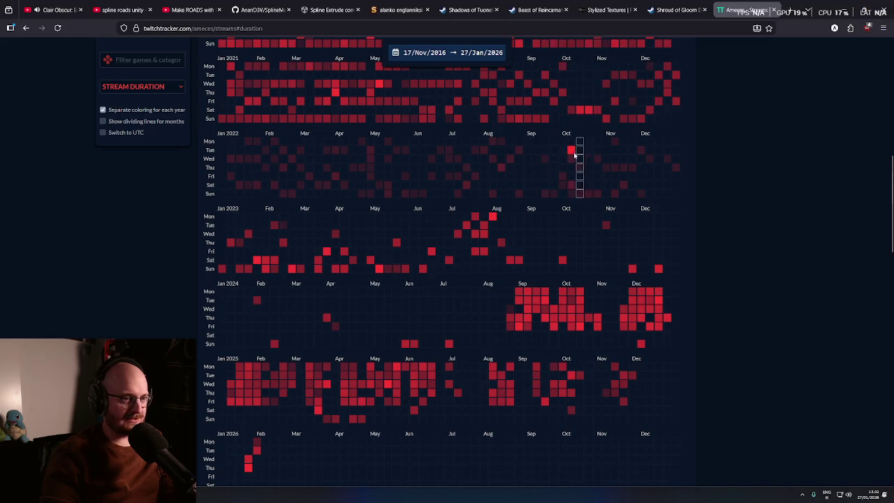
{"action": "mouse_move", "coordinate": [583, 180]}
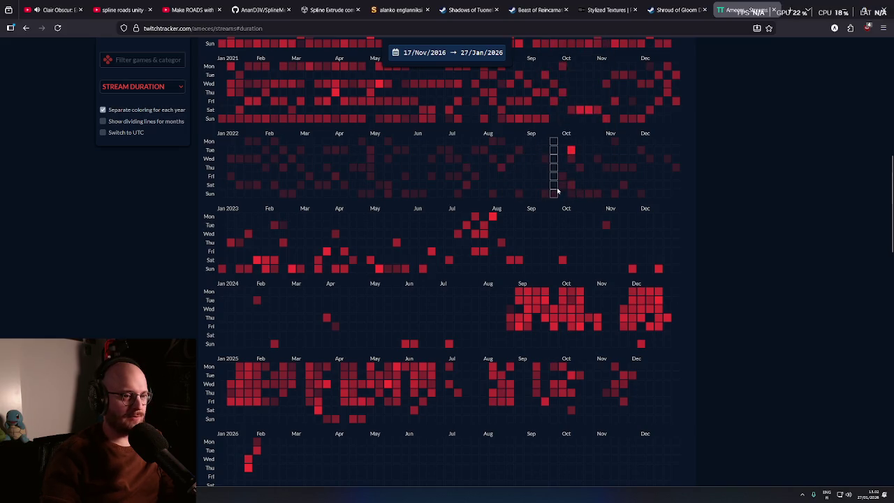
{"action": "scroll", "coordinate": [661, 216], "scroll_direction": "down", "scroll_amount": 1}
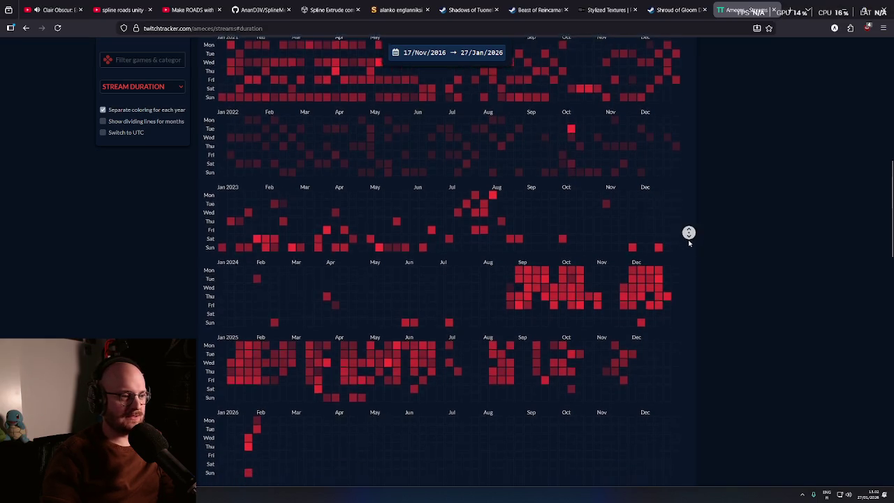
{"action": "scroll", "coordinate": [688, 234], "scroll_direction": "down", "scroll_amount": 1}
{"action": "middle_click", "coordinate": [134, 226]}
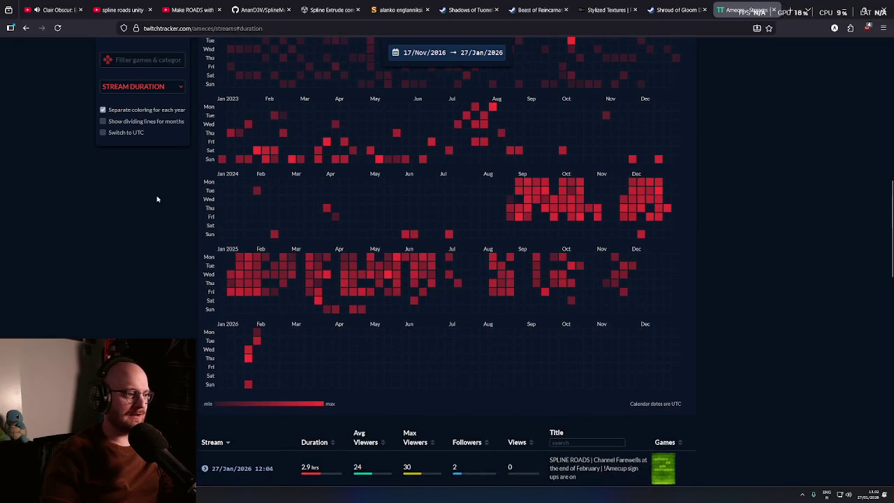
- Autoscroll through the AMECES stream calendar to review the yearly heatmap
{"action": "middle_click", "coordinate": [169, 242]}
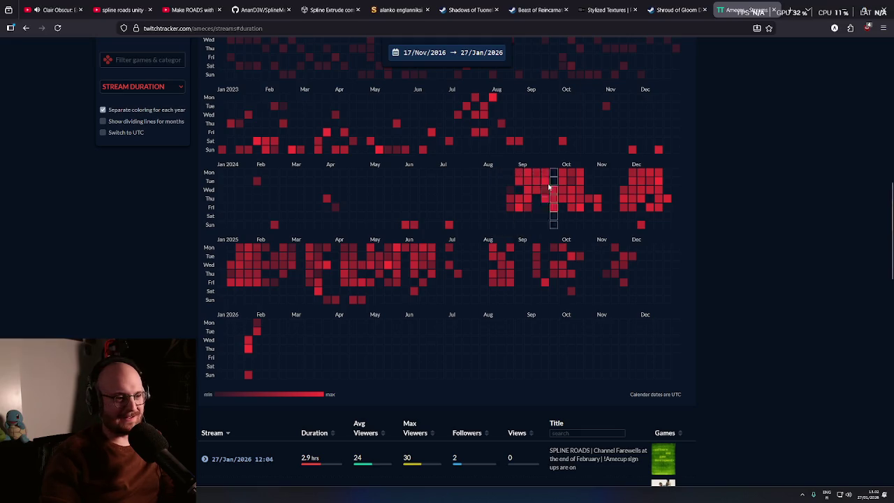
{"action": "mouse_move", "coordinate": [529, 202]}
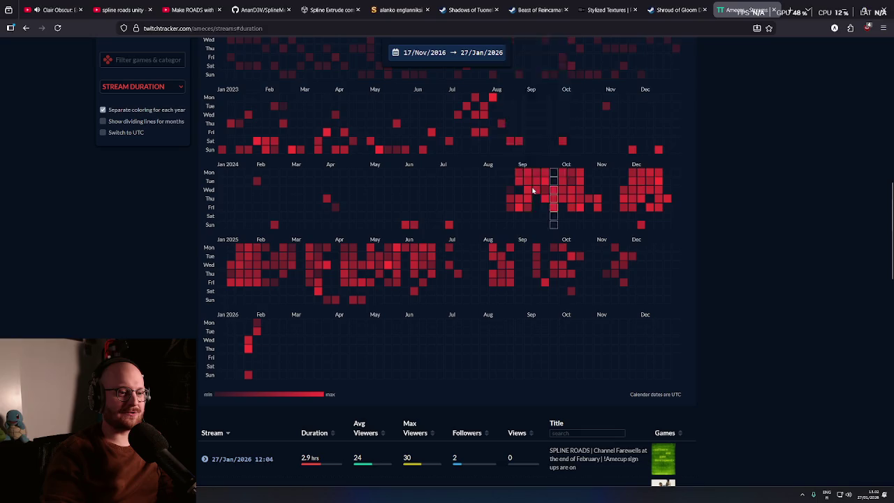
{"action": "scroll", "coordinate": [440, 196], "scroll_direction": "down", "scroll_amount": 1}
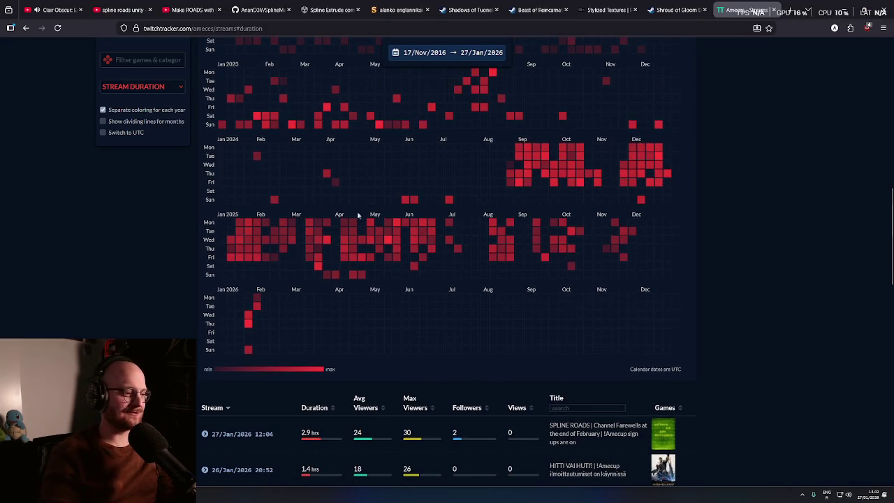
{"action": "scroll", "coordinate": [177, 231], "scroll_direction": "down", "scroll_amount": 2}
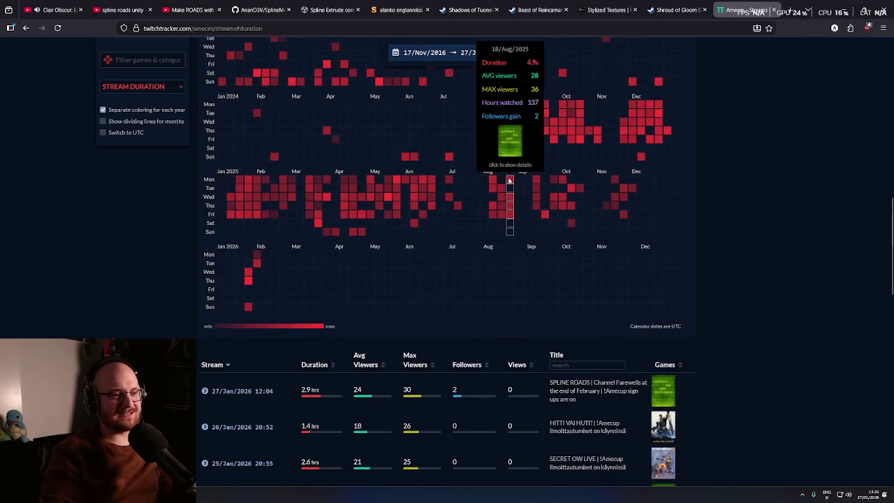
{"action": "mouse_move", "coordinate": [537, 179]}
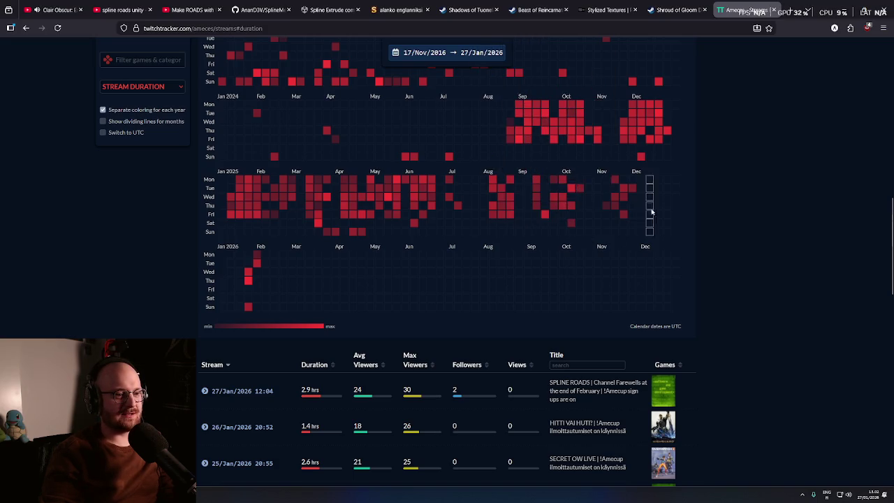
{"action": "middle_click", "coordinate": [517, 240]}
{"action": "middle_click", "coordinate": [523, 248]}
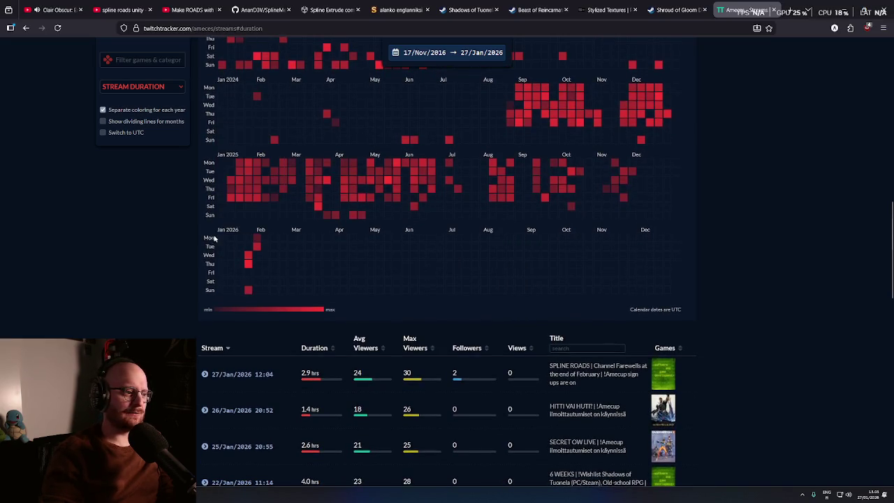
{"action": "middle_click", "coordinate": [213, 236]}
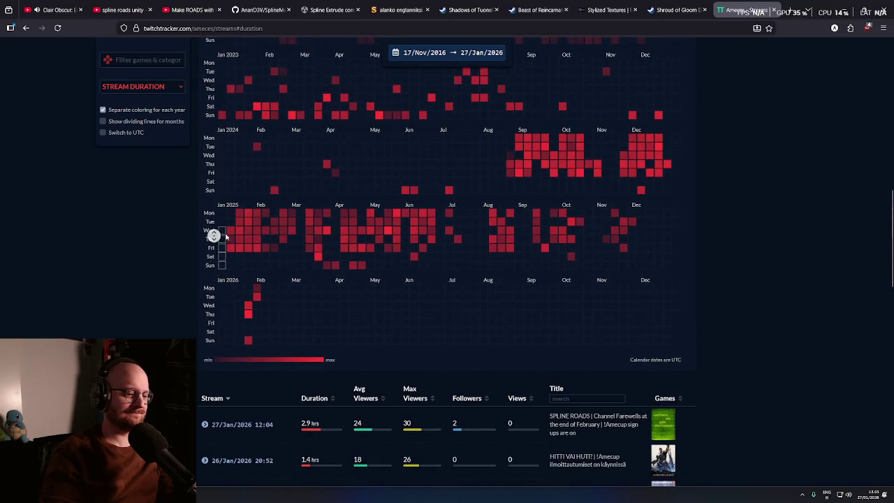
{"action": "middle_click", "coordinate": [235, 260]}
{"action": "mouse_move", "coordinate": [251, 254]}
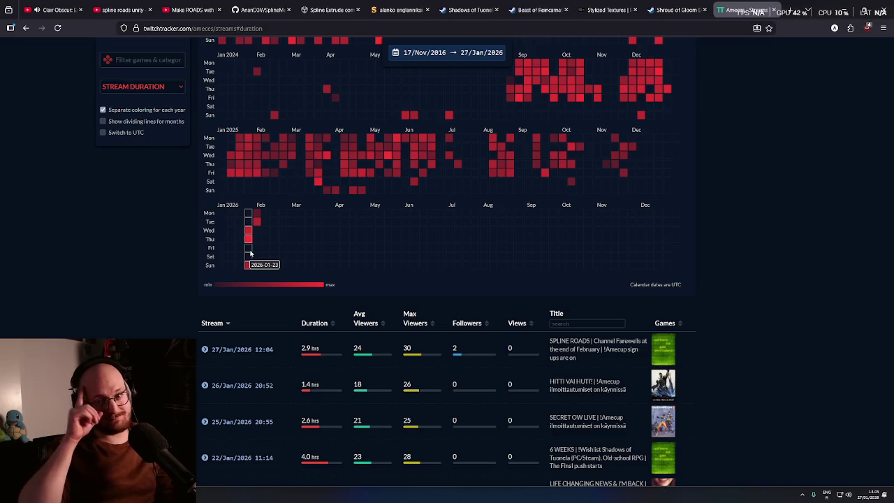
- Scroll back to the profile header and open the AMECES Overview page
{"action": "scroll", "coordinate": [282, 308], "scroll_direction": "down", "scroll_amount": 2}
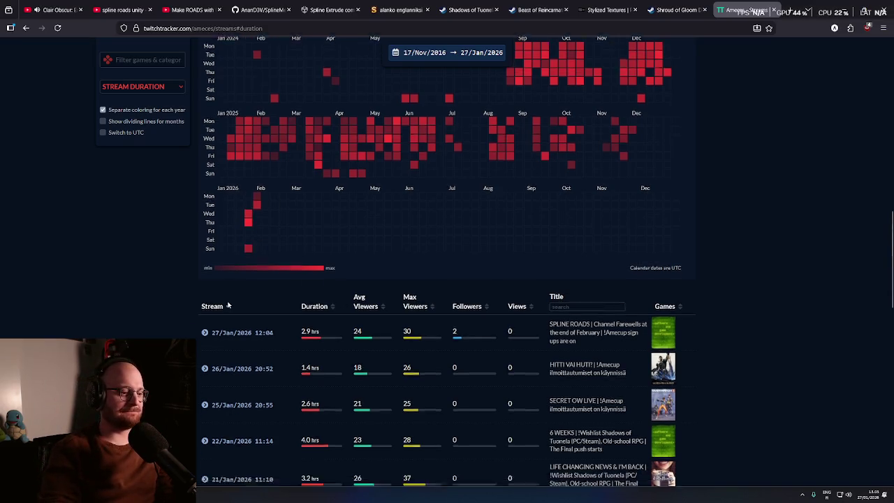
{"action": "scroll", "coordinate": [222, 295], "scroll_direction": "up", "scroll_amount": 3}
{"action": "scroll", "coordinate": [222, 295], "scroll_direction": "up", "scroll_amount": 10}
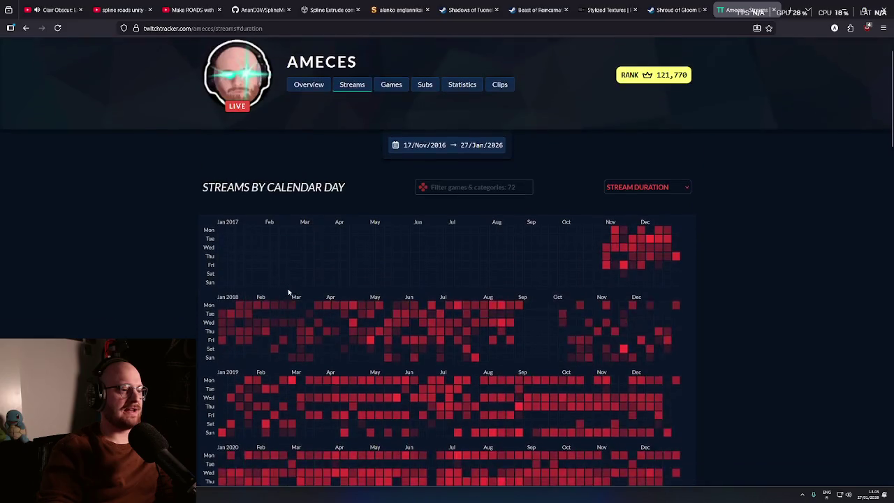
{"action": "left_click", "coordinate": [314, 133]}
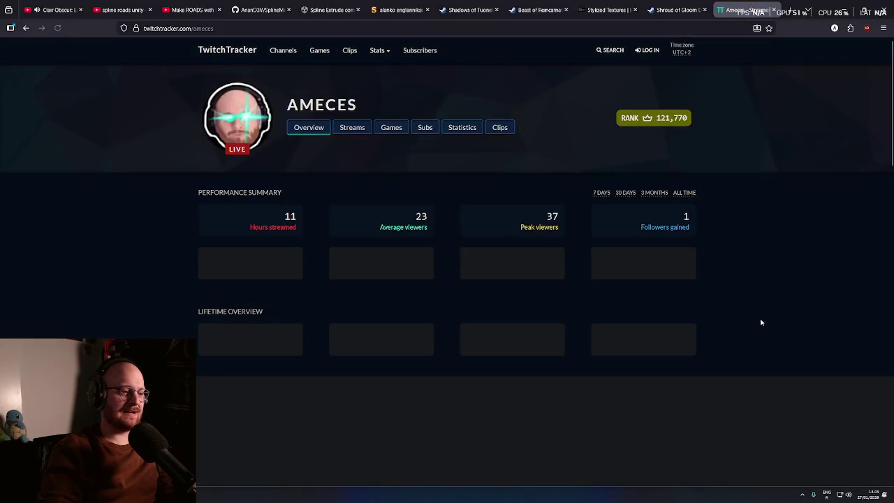
{"action": "middle_click", "coordinate": [770, 322]}
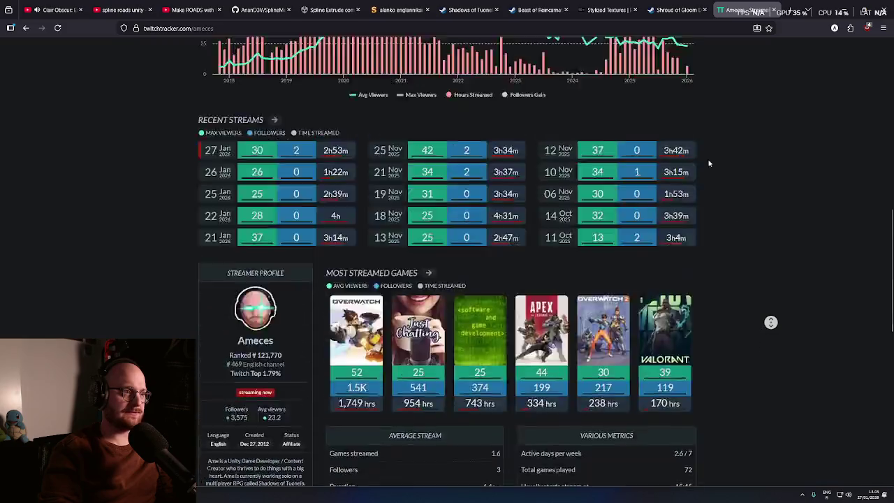
{"action": "left_click", "coordinate": [715, 260]}
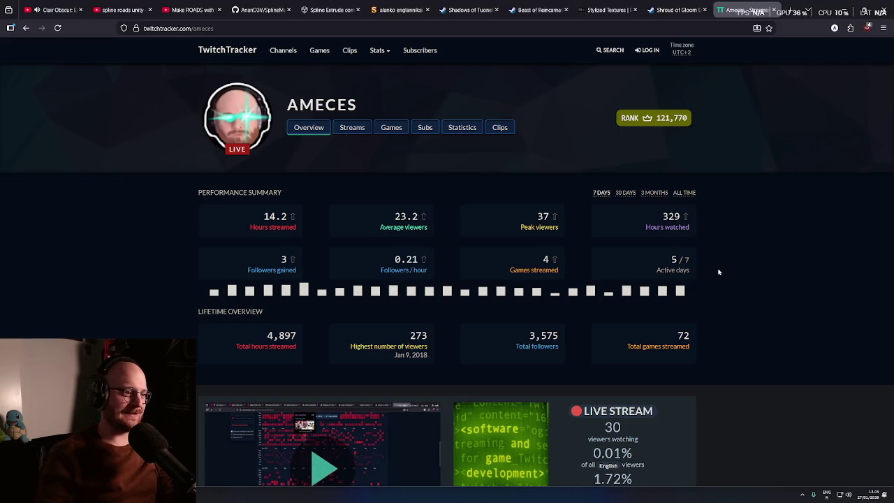
{"action": "middle_click", "coordinate": [761, 307]}
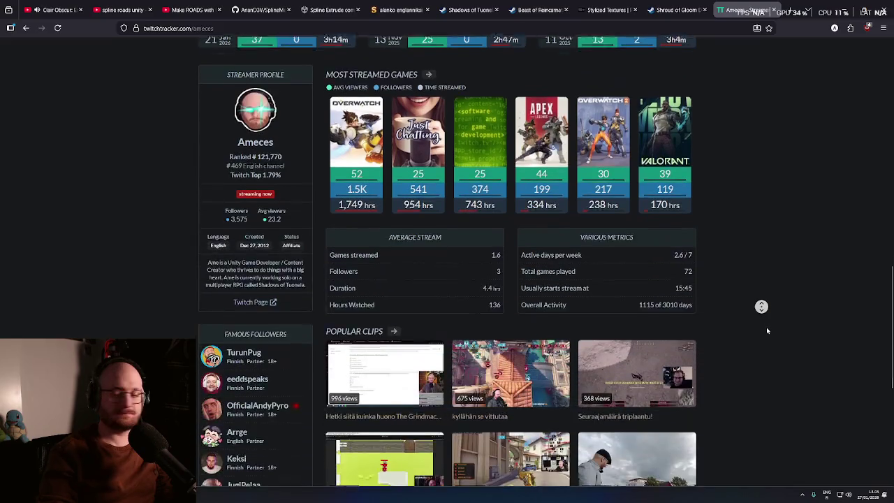
{"action": "middle_click", "coordinate": [767, 328]}
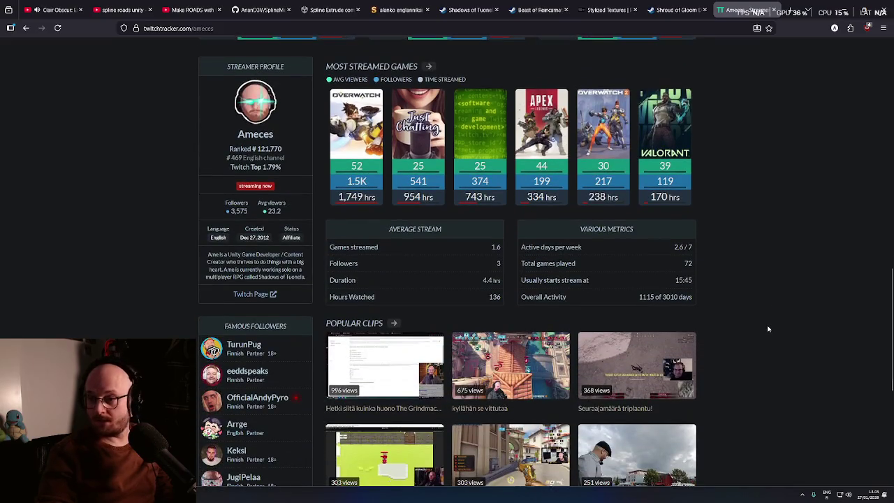
{"action": "middle_click", "coordinate": [768, 328]}
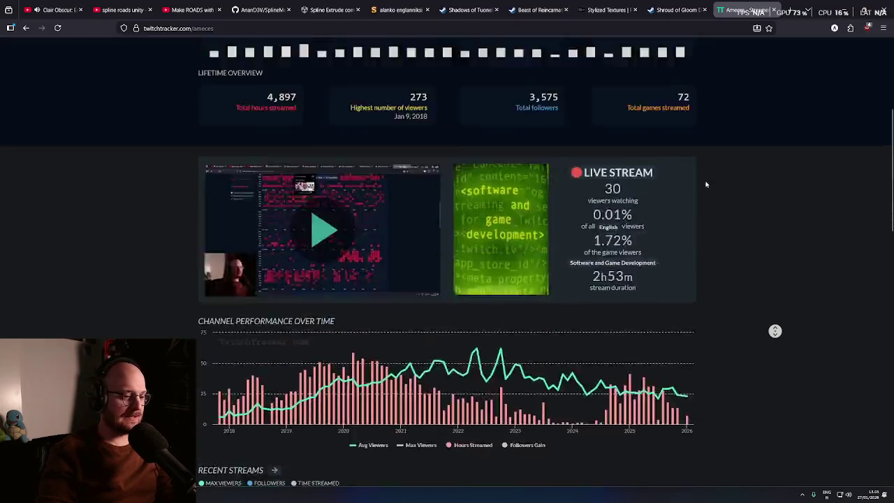
{"action": "middle_click", "coordinate": [685, 170]}
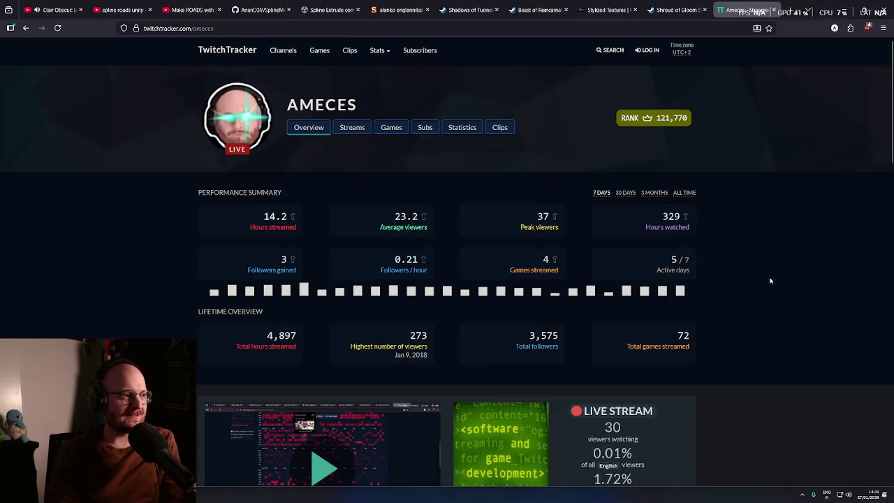
- Review the AMECES lifetime totals, then close the TwitchTracker page
{"action": "scroll", "coordinate": [774, 305], "scroll_direction": "down", "scroll_amount": 6}
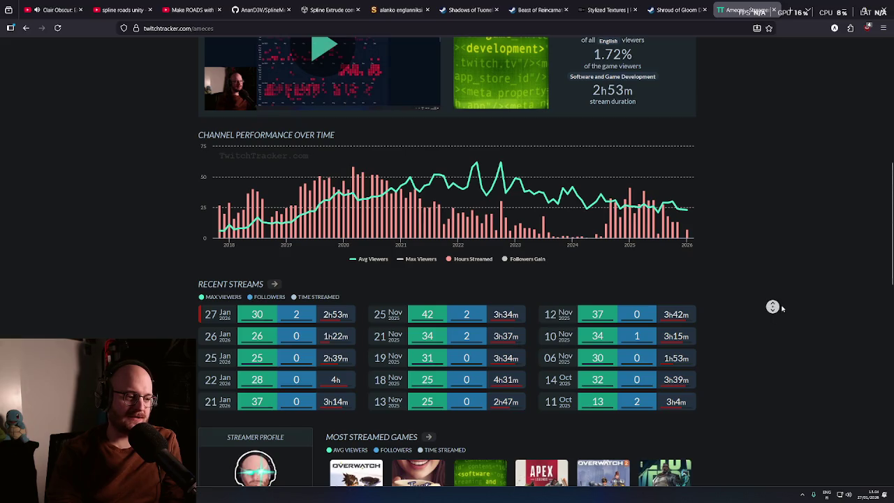
{"action": "key", "text": "Home"}
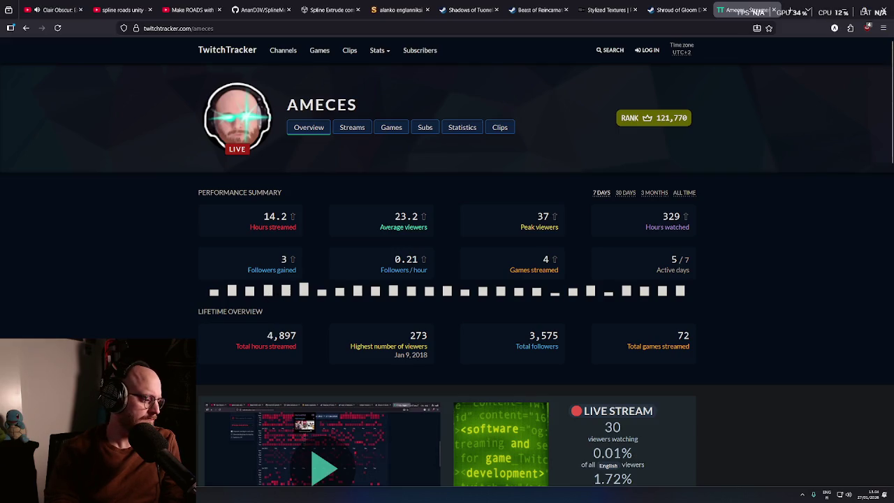
{"action": "key", "text": "alt+Tab"}
{"action": "key", "text": "super+Down"}
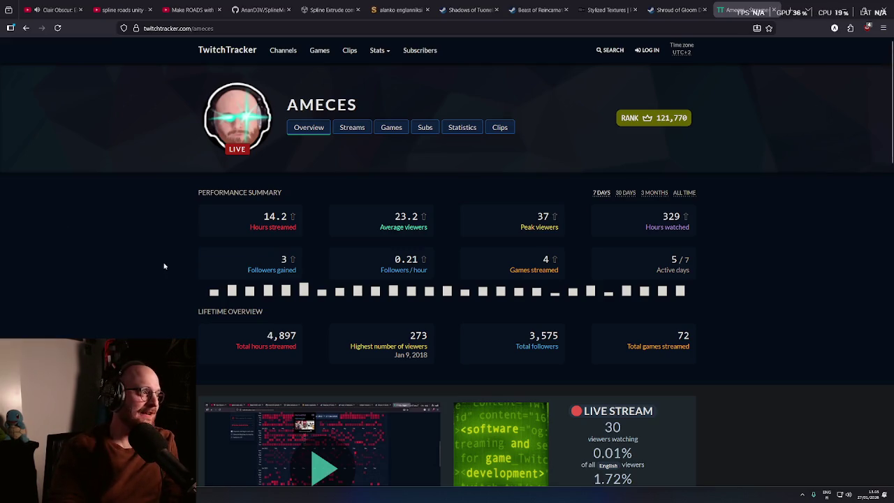
{"action": "left_click", "coordinate": [772, 10]}
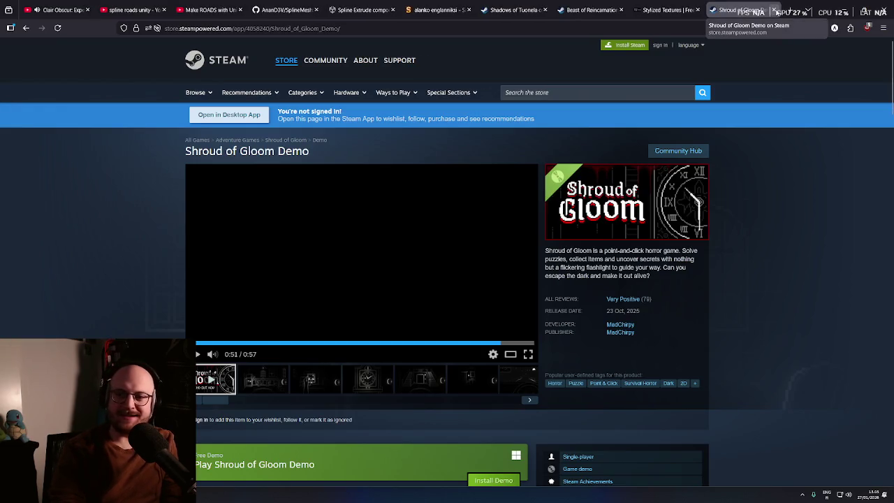
{"action": "left_click", "coordinate": [774, 11]}
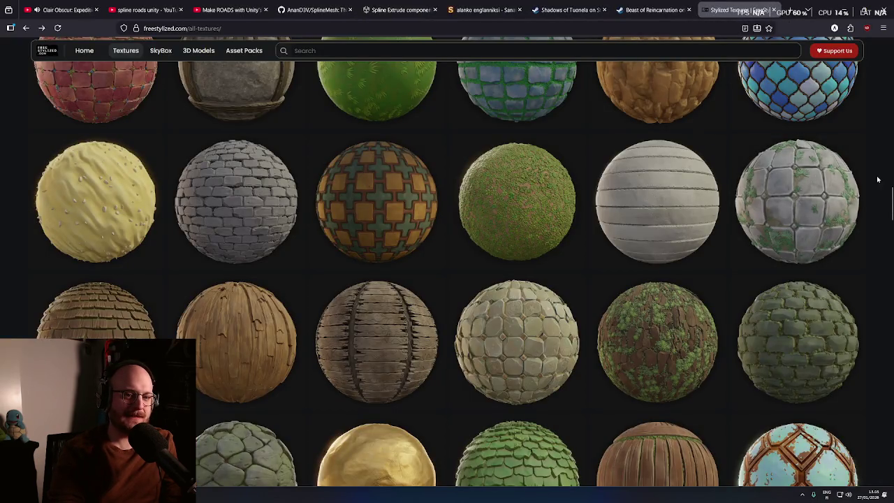
{"action": "scroll", "coordinate": [447, 262], "scroll_direction": "down", "scroll_amount": 5}
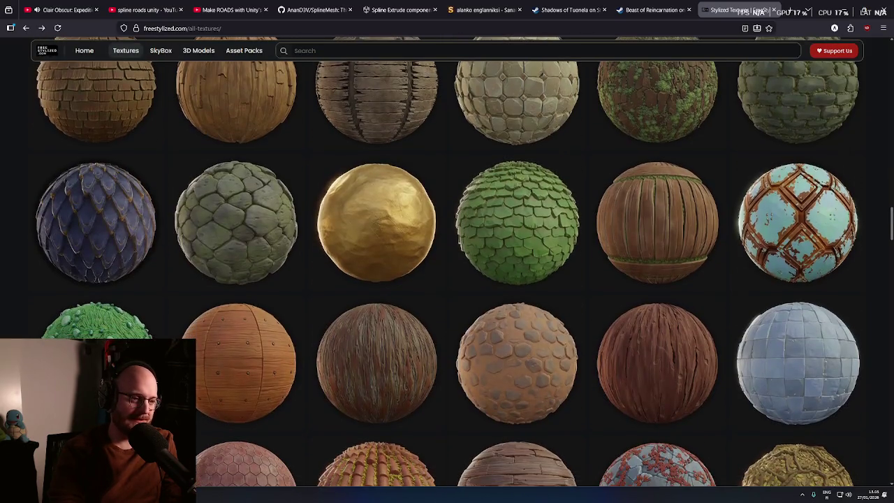
{"action": "scroll", "coordinate": [888, 283], "scroll_direction": "down", "scroll_amount": 10}
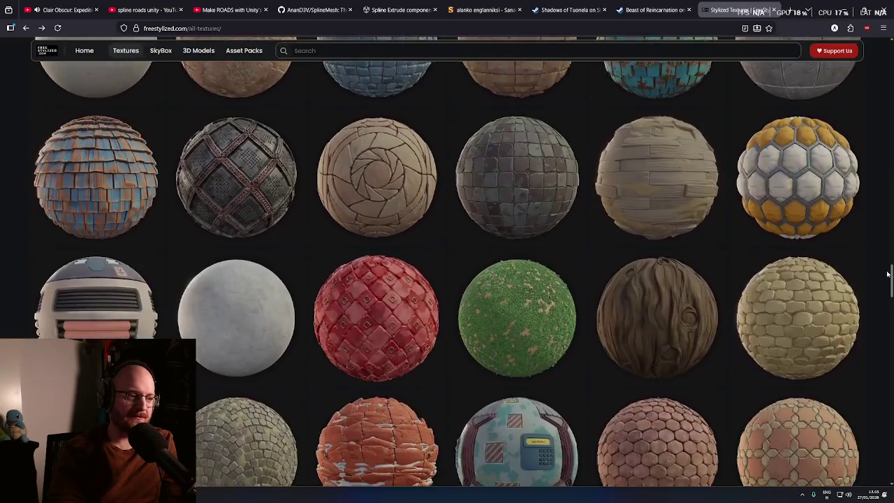
{"action": "scroll", "coordinate": [889, 283], "scroll_direction": "down", "scroll_amount": 10}
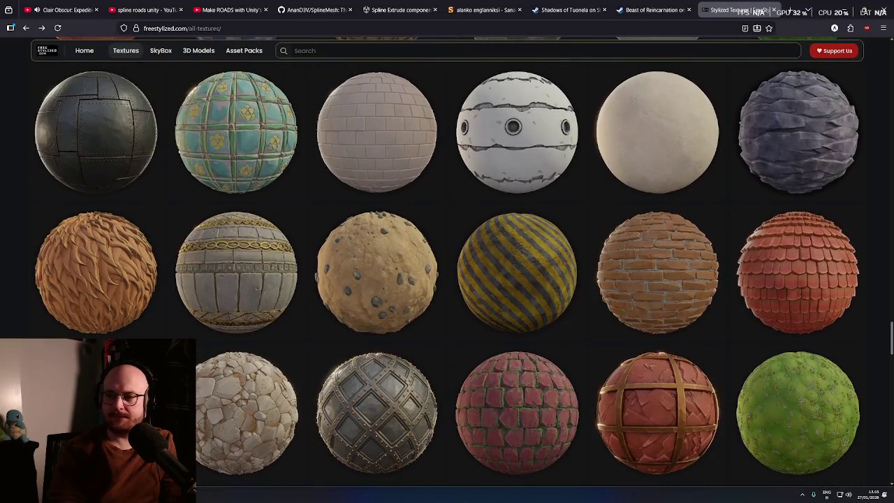
{"action": "scroll", "coordinate": [447, 262], "scroll_direction": "down", "scroll_amount": 8}
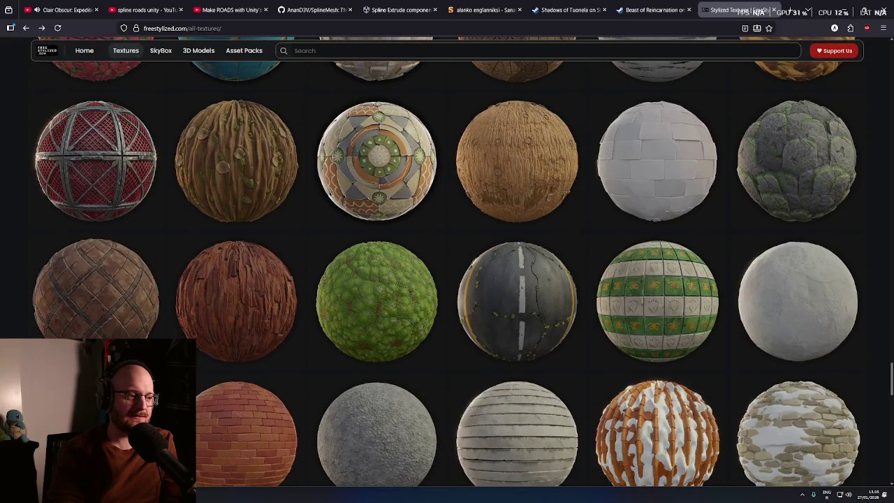
{"action": "scroll", "coordinate": [447, 262], "scroll_direction": "down", "scroll_amount": 2}
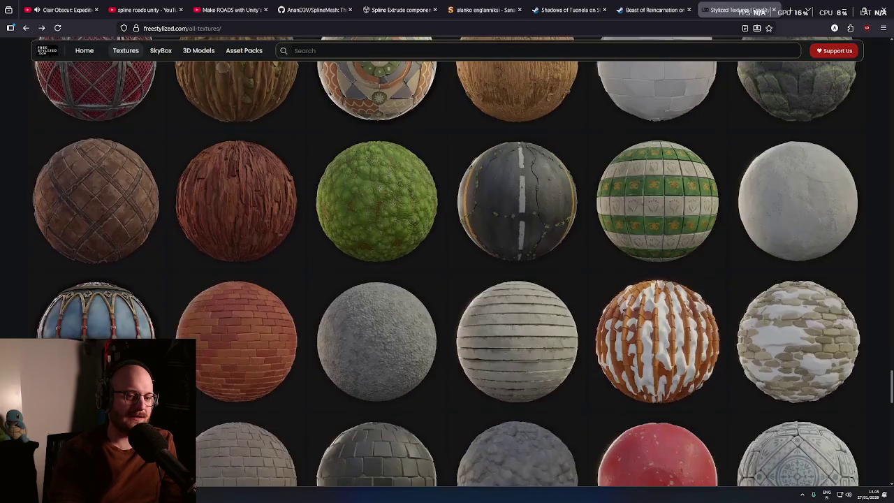
{"action": "scroll", "coordinate": [447, 273], "scroll_direction": "down", "scroll_amount": 1}
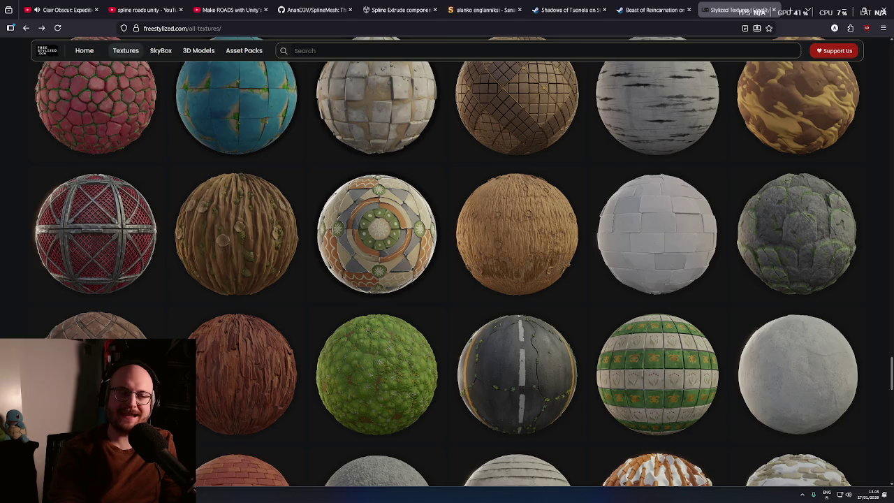
{"action": "scroll", "coordinate": [447, 272], "scroll_direction": "down", "scroll_amount": 3}
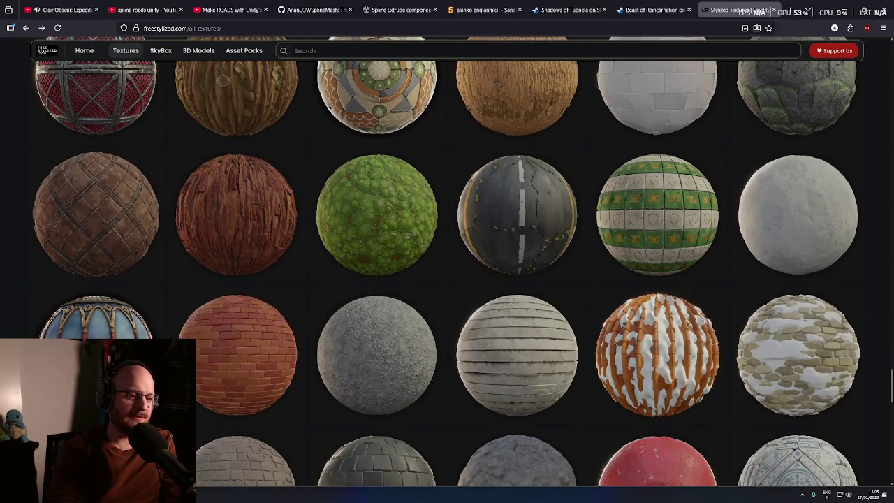
{"action": "scroll", "coordinate": [863, 314], "scroll_direction": "down", "scroll_amount": 2}
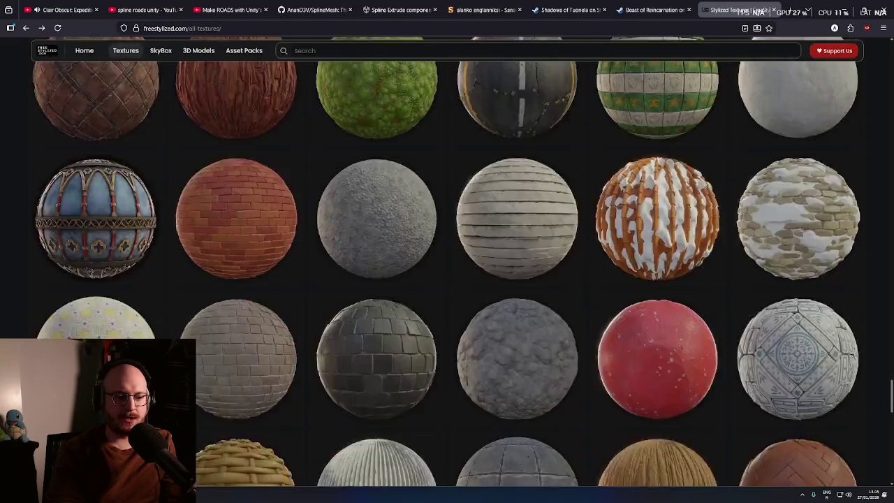
{"action": "scroll", "coordinate": [863, 210], "scroll_direction": "up", "scroll_amount": 15}
{"action": "scroll", "coordinate": [866, 83], "scroll_direction": "up", "scroll_amount": 10}
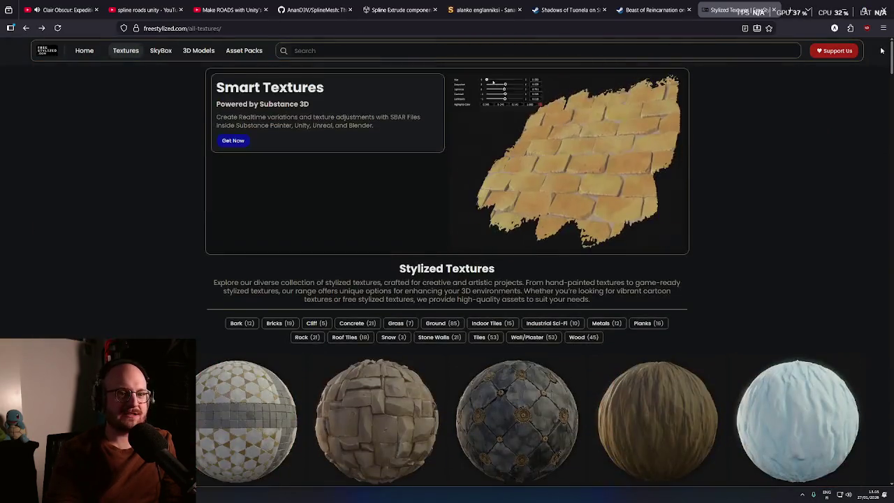
{"action": "scroll", "coordinate": [887, 73], "scroll_direction": "down", "scroll_amount": 4}
{"action": "scroll", "coordinate": [889, 73], "scroll_direction": "down", "scroll_amount": 2}
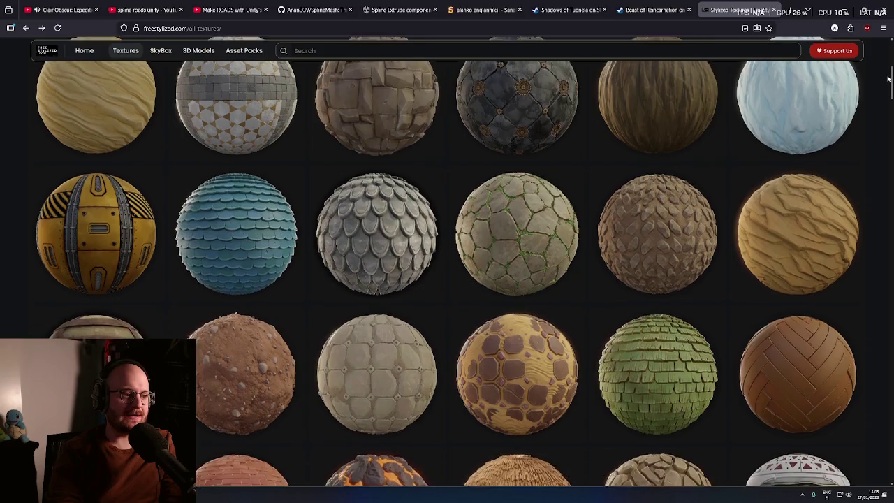
{"action": "scroll", "coordinate": [890, 80], "scroll_direction": "up", "scroll_amount": 2}
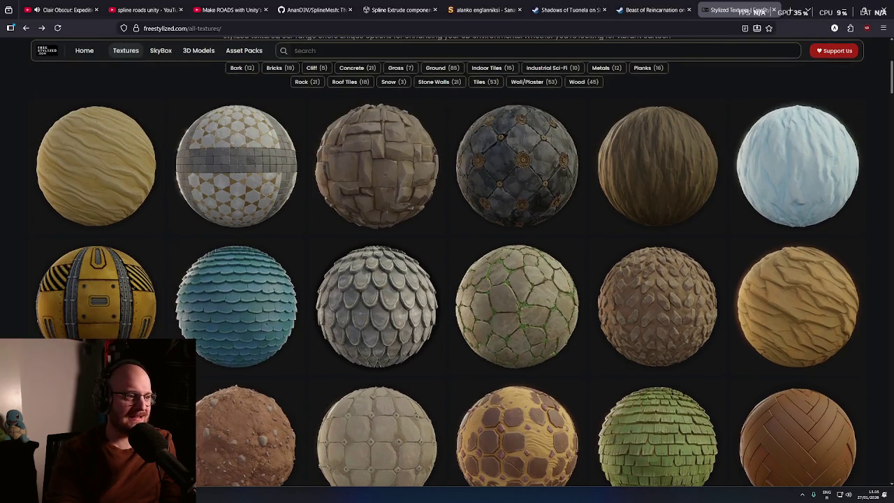
{"action": "scroll", "coordinate": [447, 261], "scroll_direction": "down", "scroll_amount": 4}
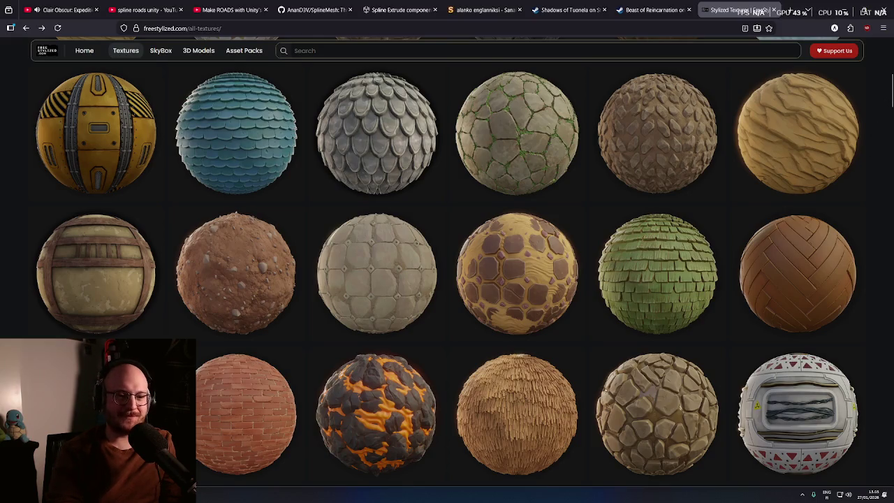
{"action": "scroll", "coordinate": [892, 93], "scroll_direction": "down", "scroll_amount": 1}
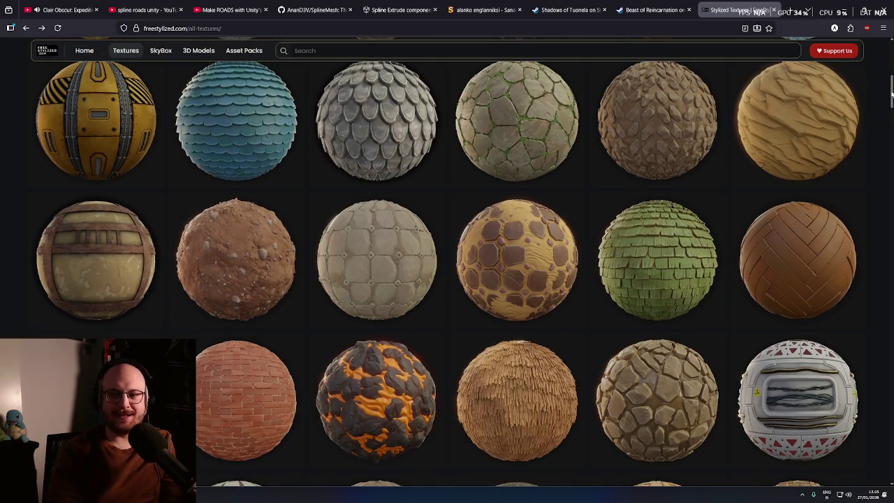
{"action": "left_click_drag", "start_coordinate": [891, 92], "coordinate": [892, 112]}
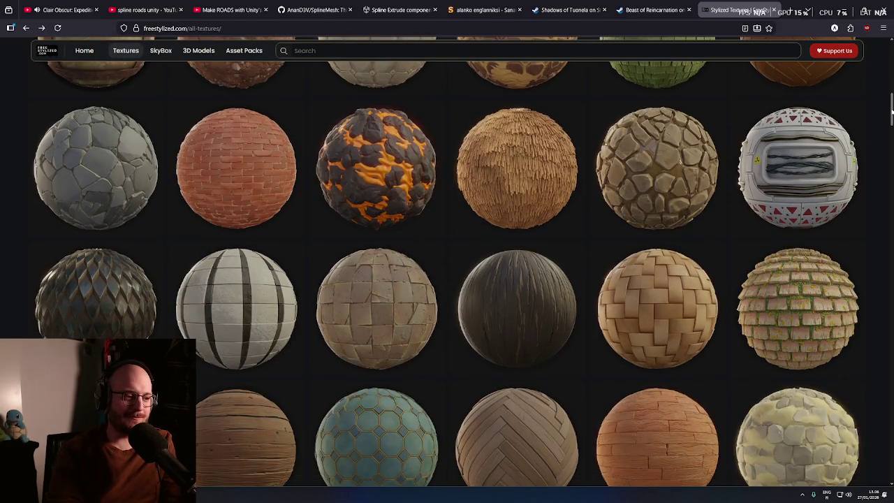
{"action": "left_click_drag", "start_coordinate": [892, 111], "coordinate": [889, 146]}
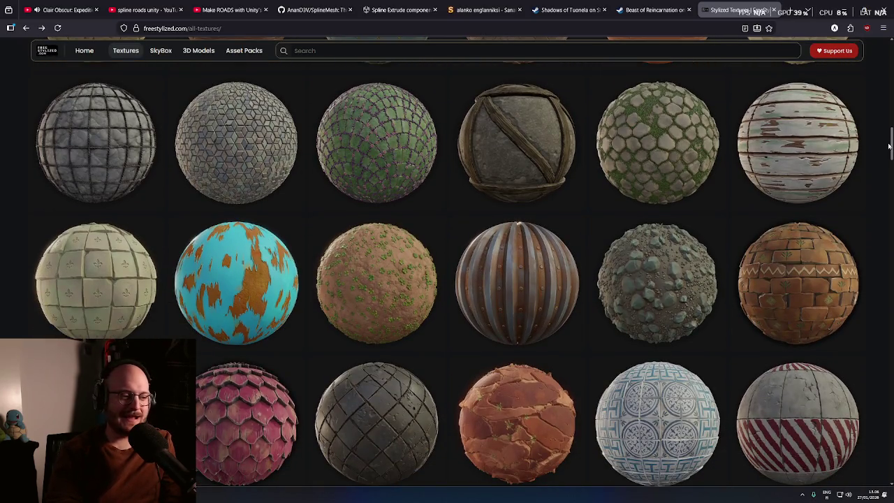
{"action": "left_click_drag", "start_coordinate": [889, 146], "coordinate": [889, 219]}
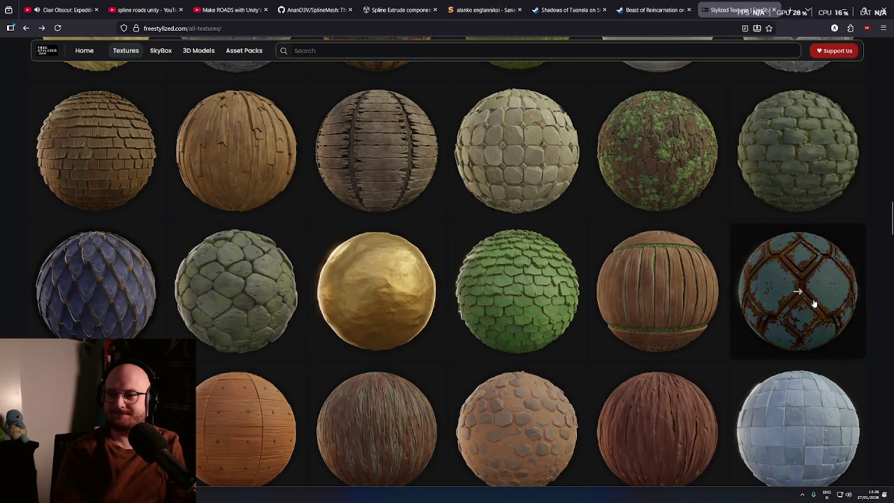
{"action": "scroll", "coordinate": [812, 302], "scroll_direction": "down", "scroll_amount": 2}
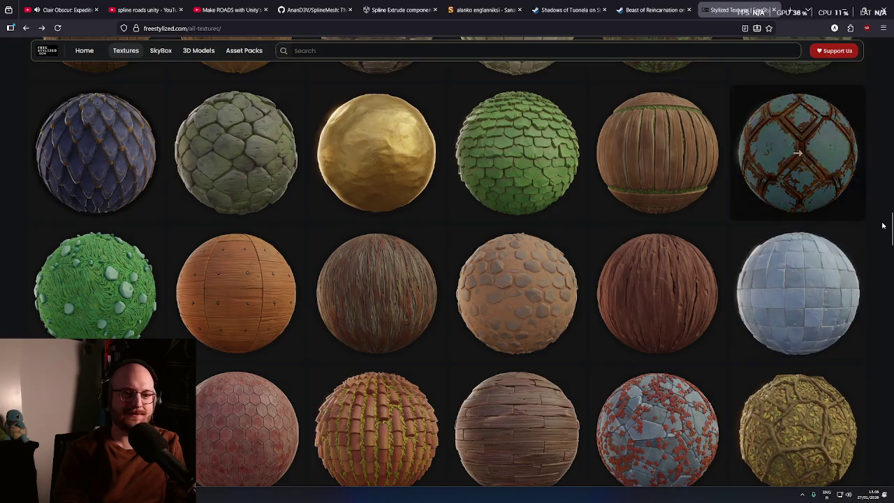
{"action": "left_click_drag", "start_coordinate": [891, 231], "coordinate": [892, 235]}
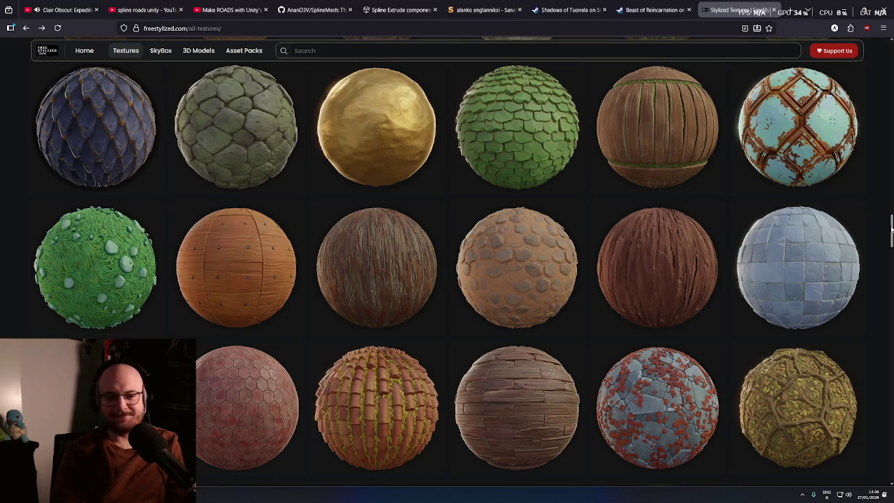
{"action": "left_click_drag", "start_coordinate": [892, 231], "coordinate": [892, 278]}
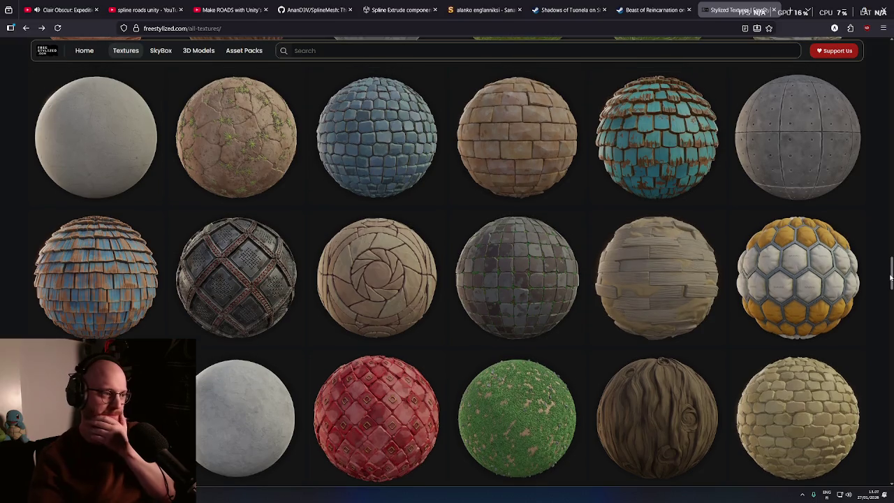
{"action": "left_click_drag", "start_coordinate": [890, 278], "coordinate": [890, 334]}
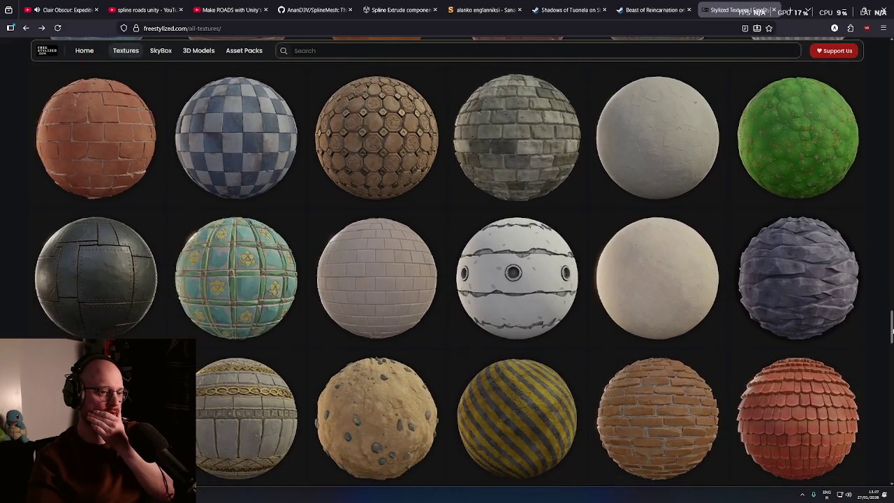
{"action": "left_click", "coordinate": [65, 7]}
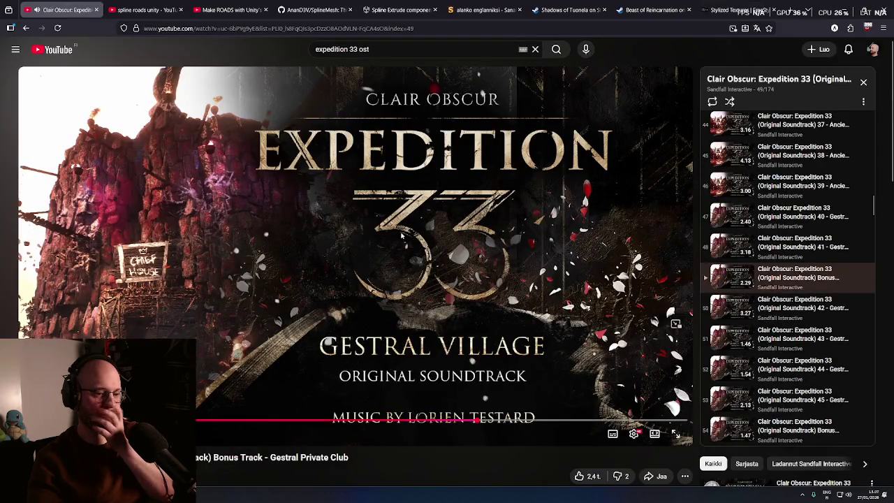
- Search YouTube for 'final fantasy 9 ost', start the full OST collection, then return to textures
{"action": "key", "text": "/"}
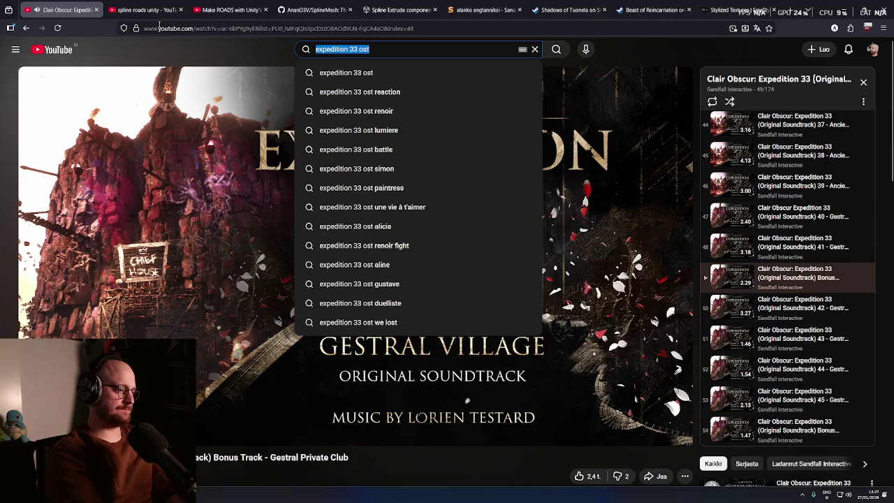
{"action": "type", "text": "final fantasy 9 "}
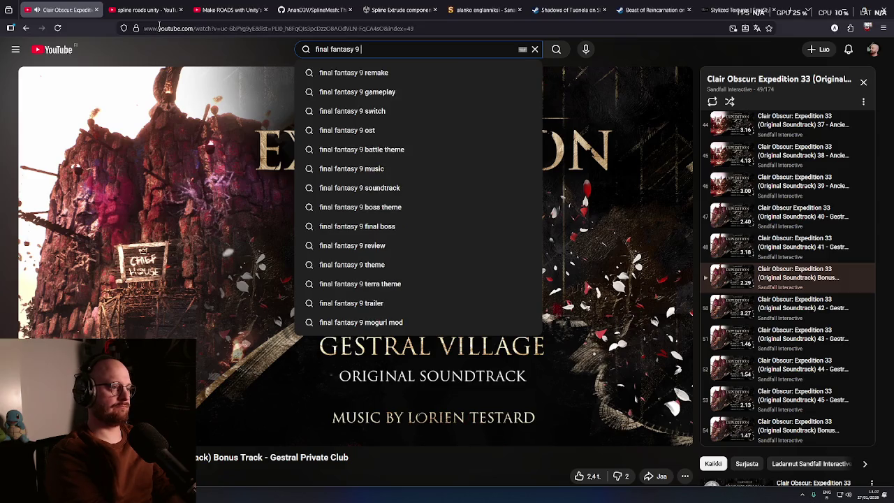
{"action": "type", "text": "ost"}
{"action": "key", "text": "Return"}
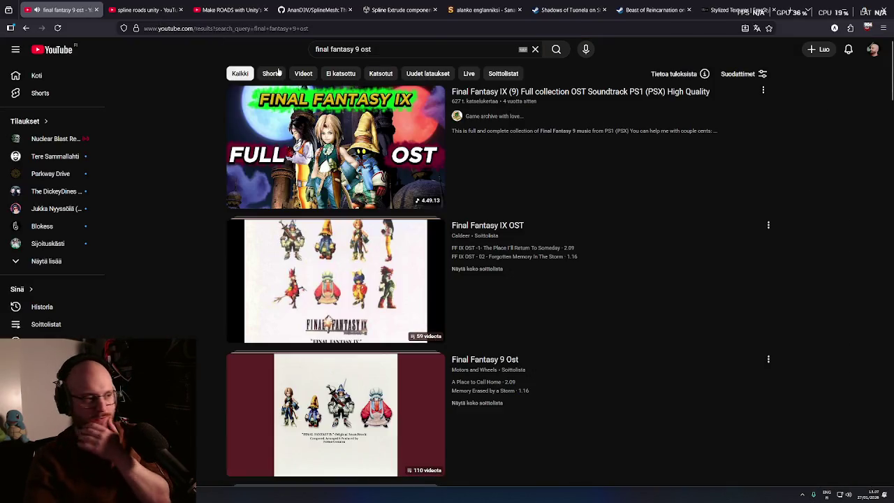
{"action": "left_click", "coordinate": [346, 166]}
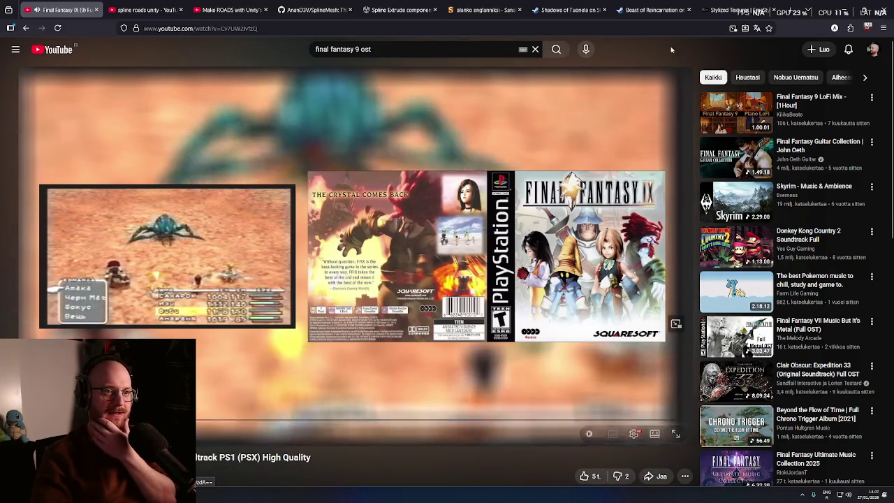
{"action": "left_click", "coordinate": [722, 5]}
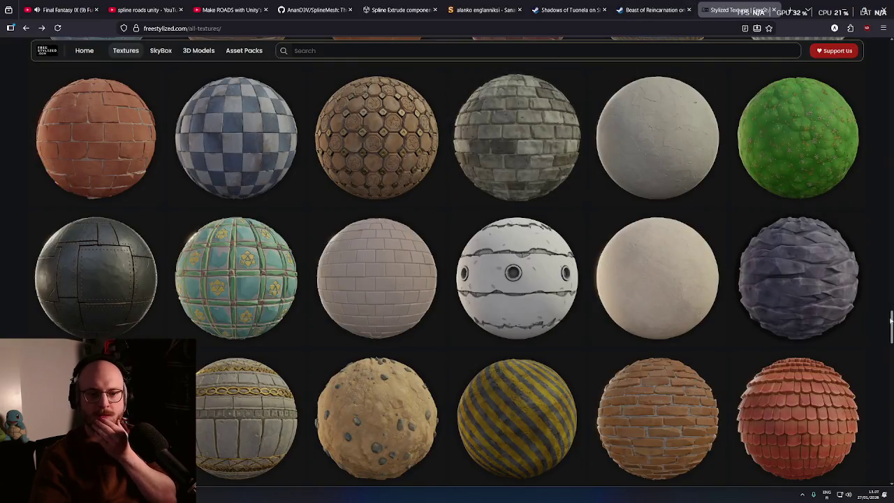
{"action": "left_click_drag", "start_coordinate": [891, 335], "coordinate": [889, 353]}
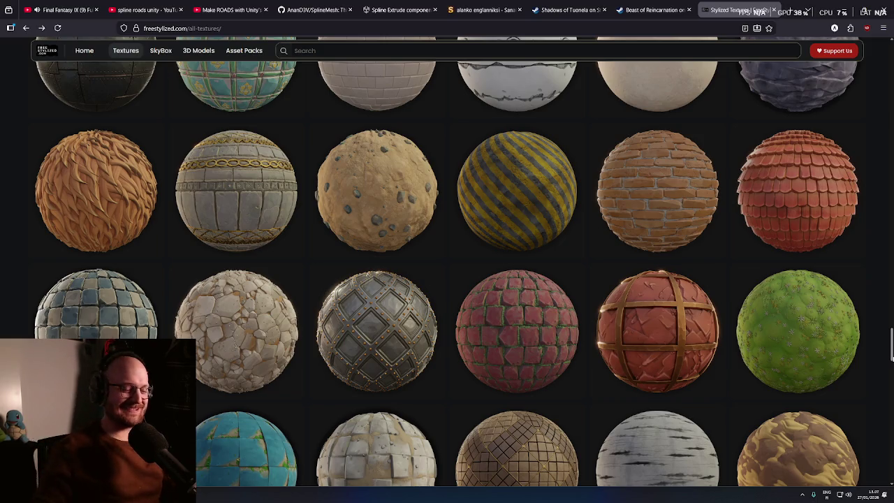
{"action": "left_click_drag", "start_coordinate": [891, 344], "coordinate": [892, 359]}
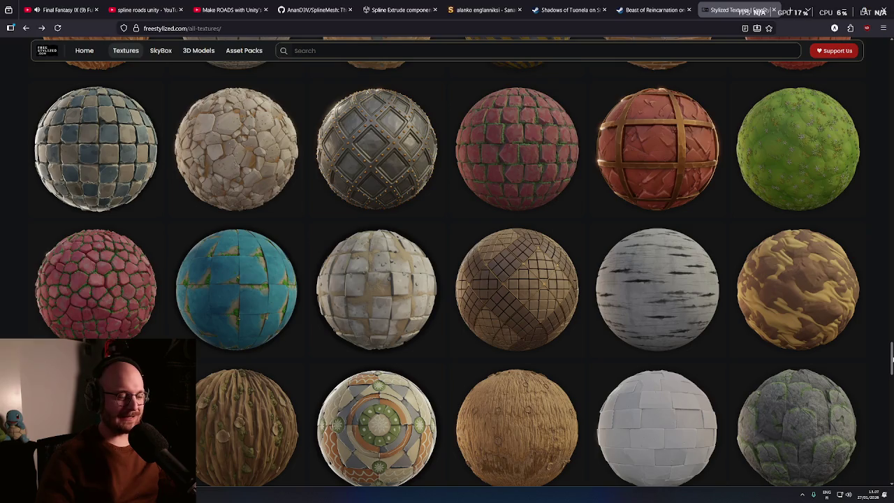
{"action": "left_click_drag", "start_coordinate": [892, 359], "coordinate": [892, 363]}
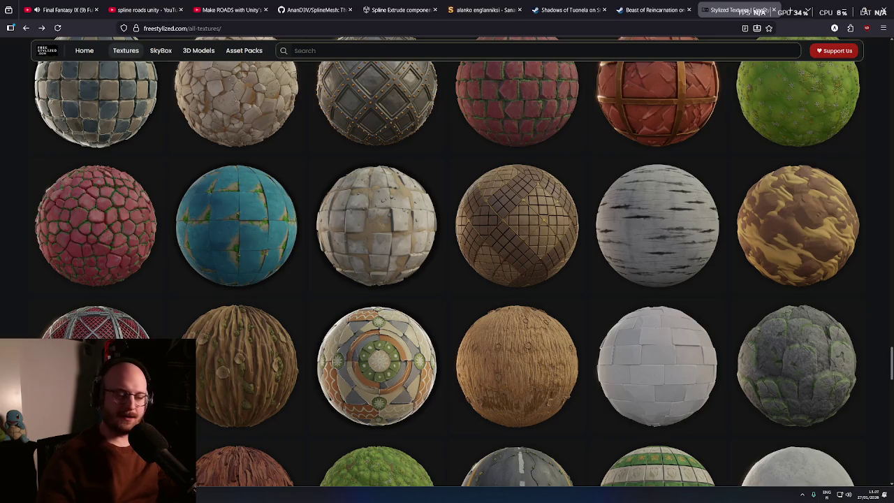
{"action": "left_click_drag", "start_coordinate": [892, 363], "coordinate": [893, 374]}
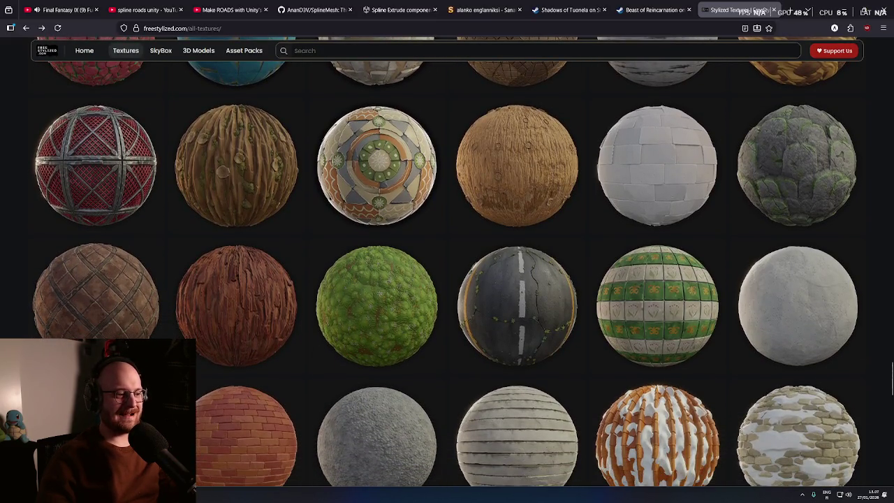
{"action": "scroll", "coordinate": [510, 353], "scroll_direction": "down", "scroll_amount": 3}
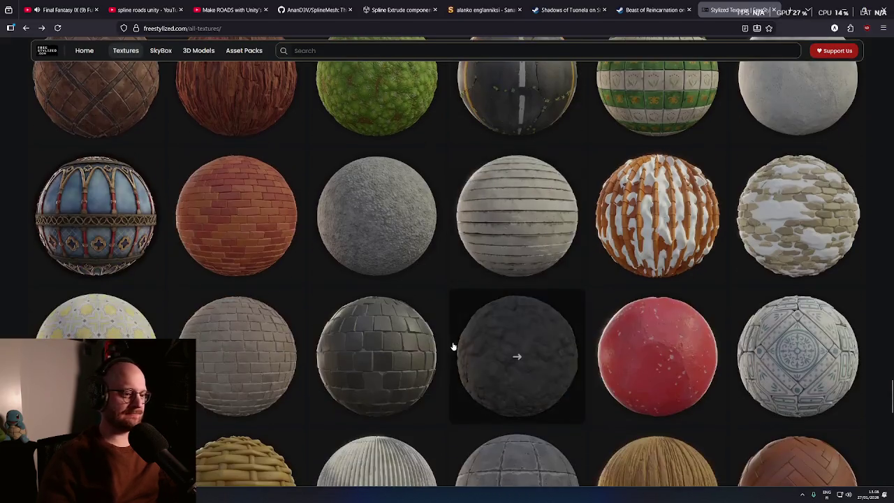
{"action": "scroll", "coordinate": [446, 340], "scroll_direction": "down", "scroll_amount": 2}
{"action": "scroll", "coordinate": [446, 339], "scroll_direction": "down", "scroll_amount": 1}
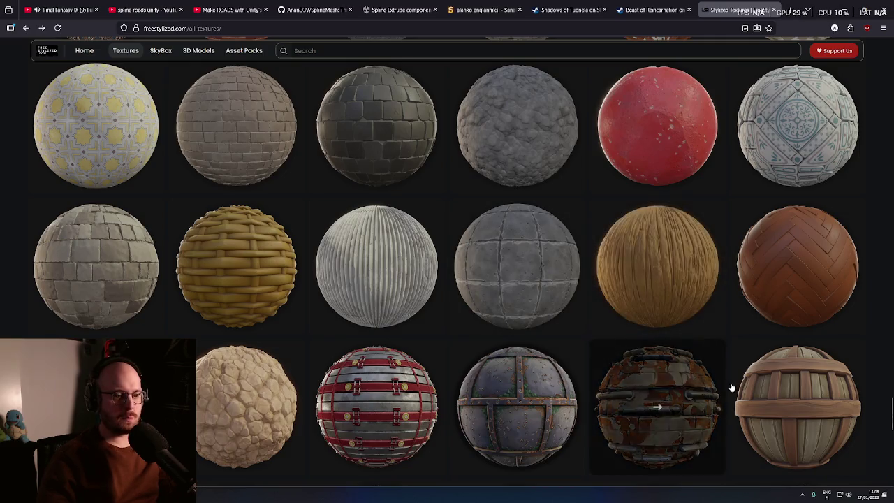
{"action": "scroll", "coordinate": [664, 262], "scroll_direction": "down", "scroll_amount": 1}
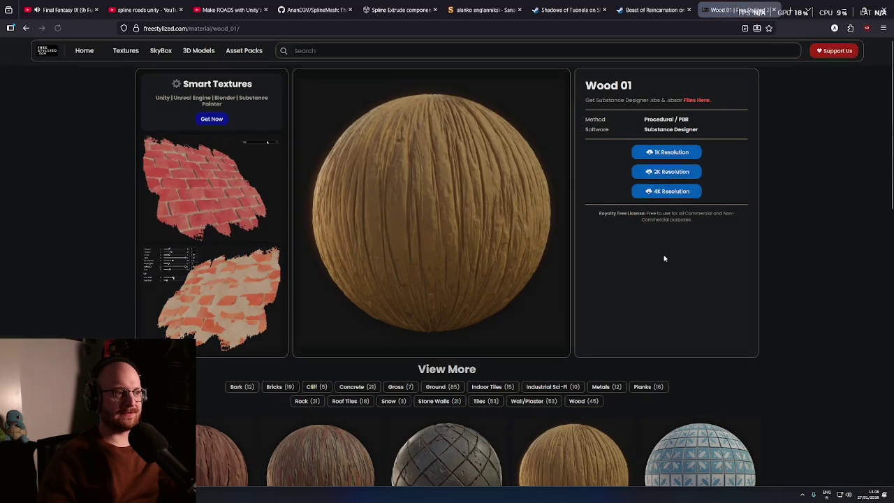
- Go back from Wood 01 to the All Textures gallery and autoscroll through the spheres
{"action": "key", "text": "alt+Left"}
{"action": "scroll", "coordinate": [754, 317], "scroll_direction": "down", "scroll_amount": 2}
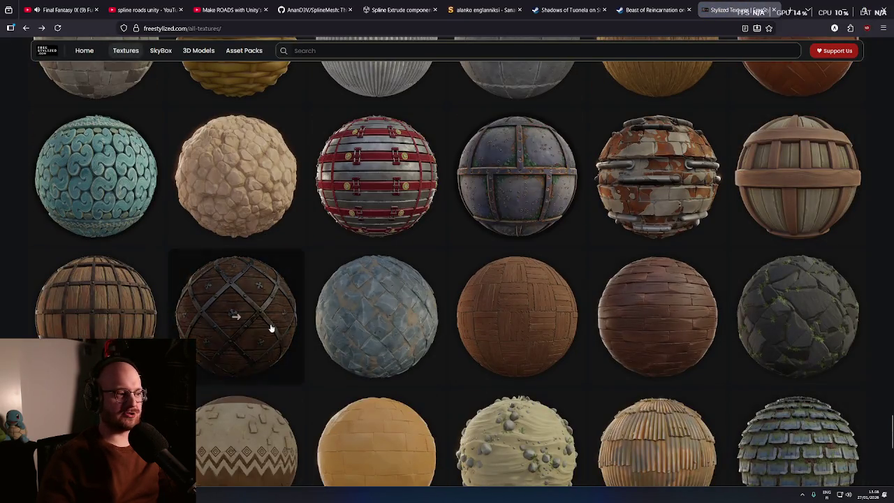
{"action": "middle_click", "coordinate": [351, 403]}
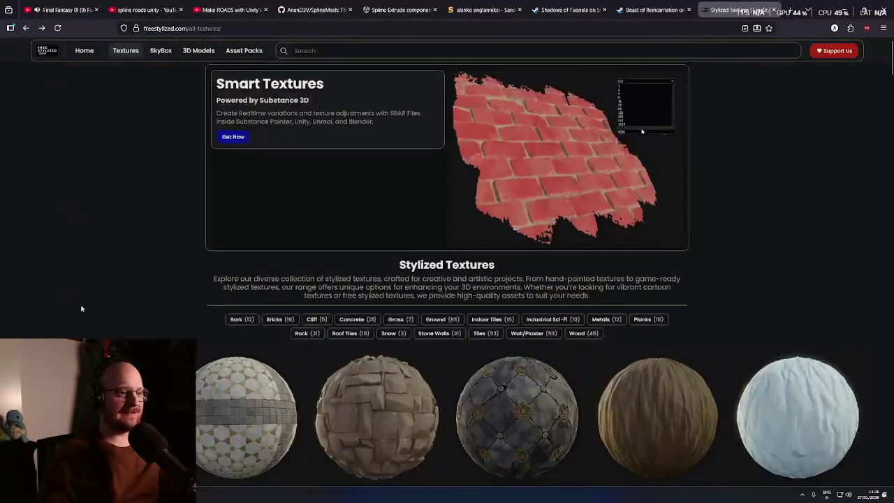
{"action": "scroll", "coordinate": [89, 123], "scroll_direction": "down", "scroll_amount": 3}
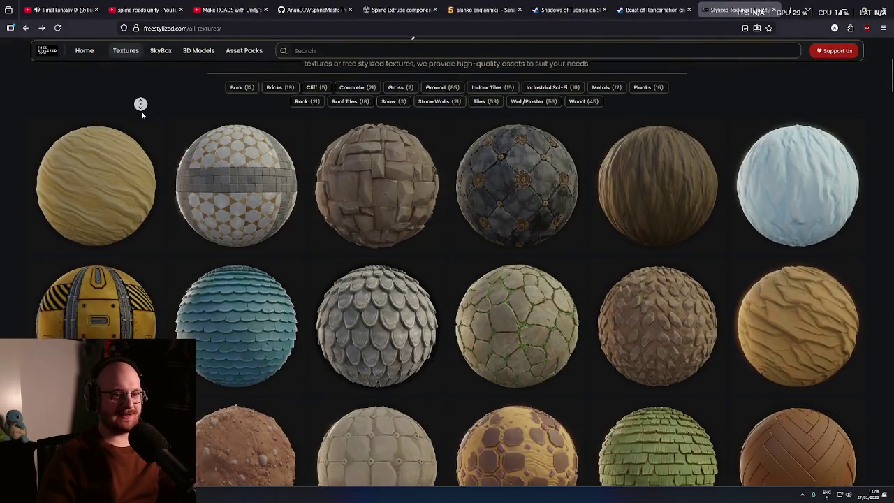
{"action": "middle_click", "coordinate": [141, 103]}
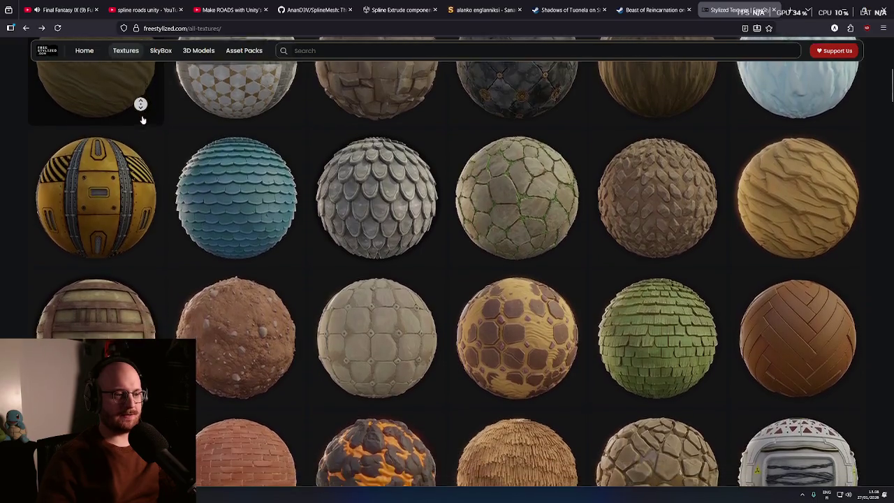
{"action": "middle_click", "coordinate": [523, 170]}
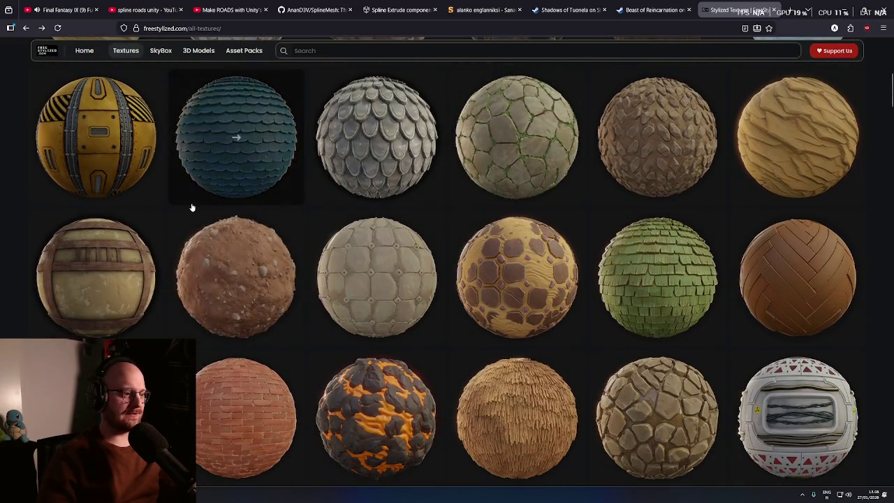
- View the Ground With Rocks 01 page, then switch to the Final Fantasy IX OST video
{"action": "left_click", "coordinate": [235, 290]}
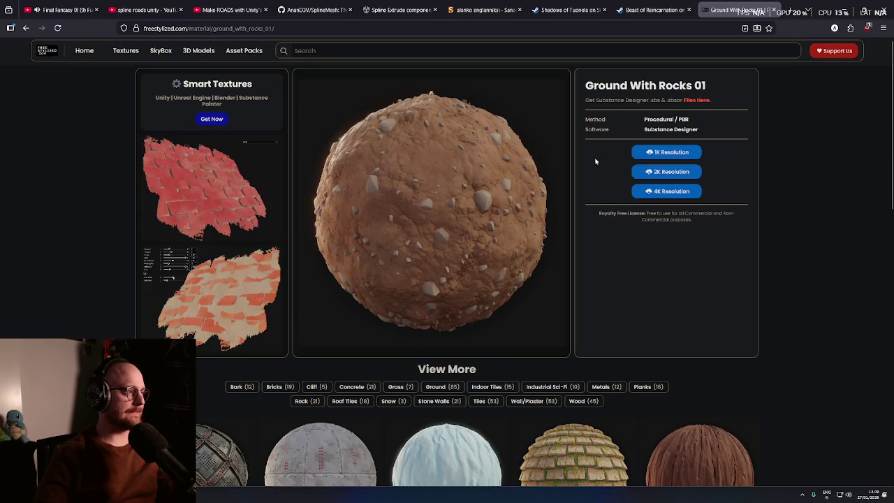
{"action": "left_click", "coordinate": [66, 10]}
- Check the soundtrack tab, then download the Ground With Rocks 01 1K texture pack (5.8 MB)
{"action": "scroll", "coordinate": [656, 140], "scroll_direction": "down", "scroll_amount": 3}
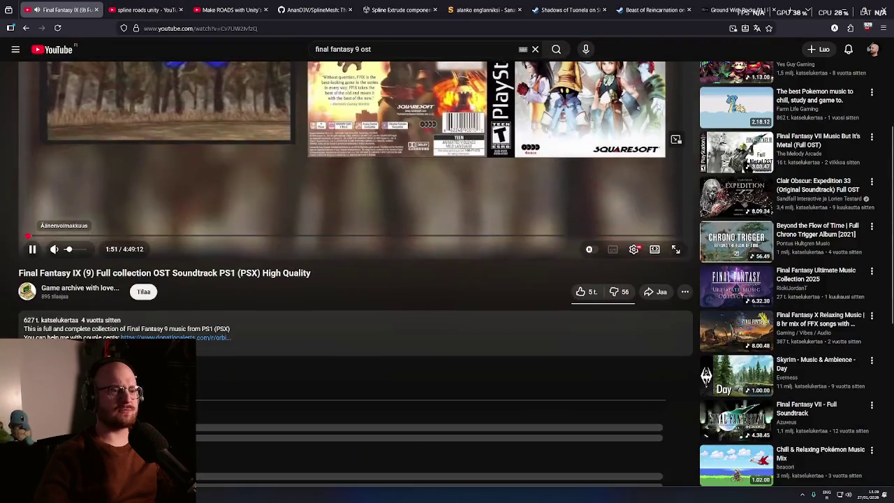
{"action": "scroll", "coordinate": [629, 119], "scroll_direction": "up", "scroll_amount": 3}
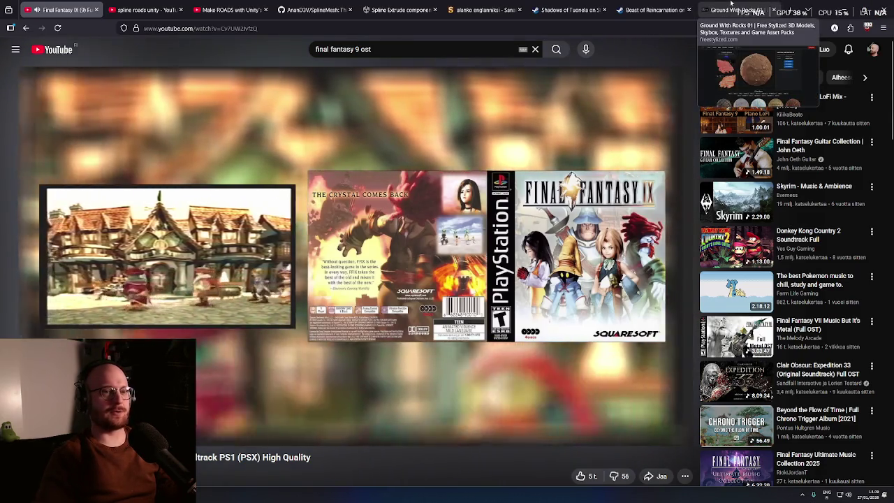
{"action": "left_click", "coordinate": [734, 10]}
{"action": "left_click", "coordinate": [684, 176]}
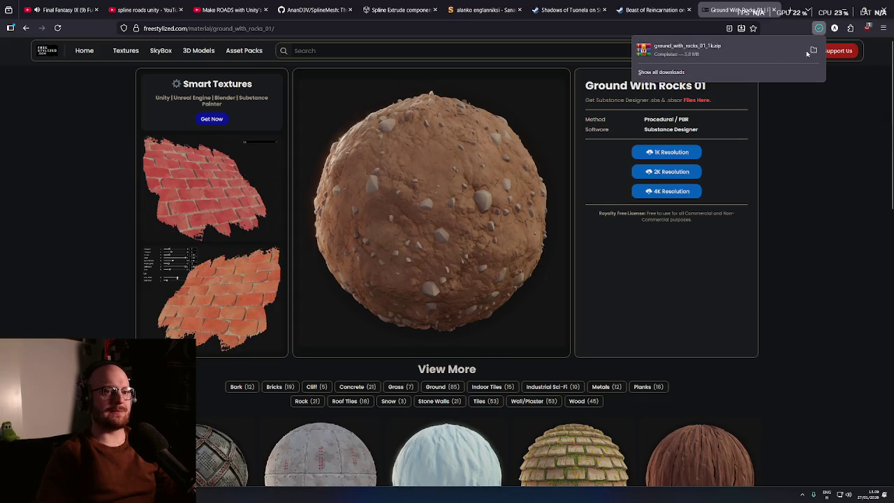
- Open the downloaded ground_with_rocks_01_1k.zip archive, move its window aside, and return to Unity
{"action": "left_click", "coordinate": [767, 54]}
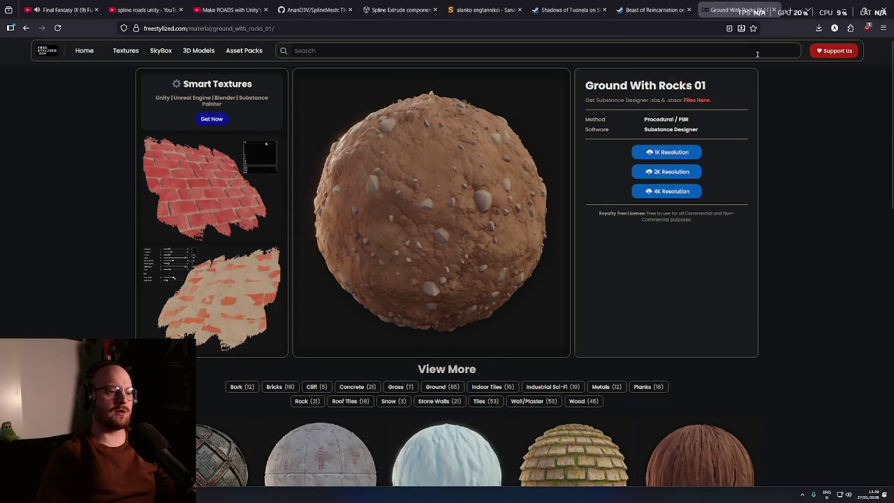
{"action": "left_click_drag", "start_coordinate": [448, 53], "coordinate": [0, 56]}
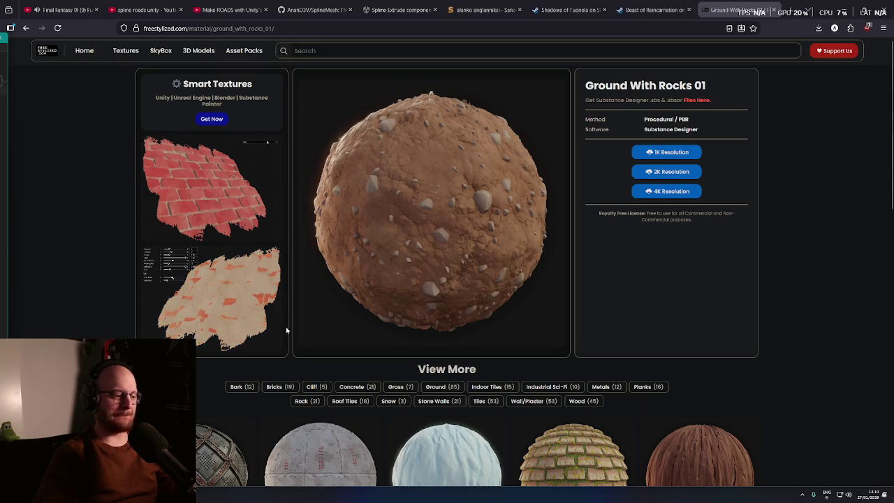
{"action": "key", "text": "alt+Tab"}
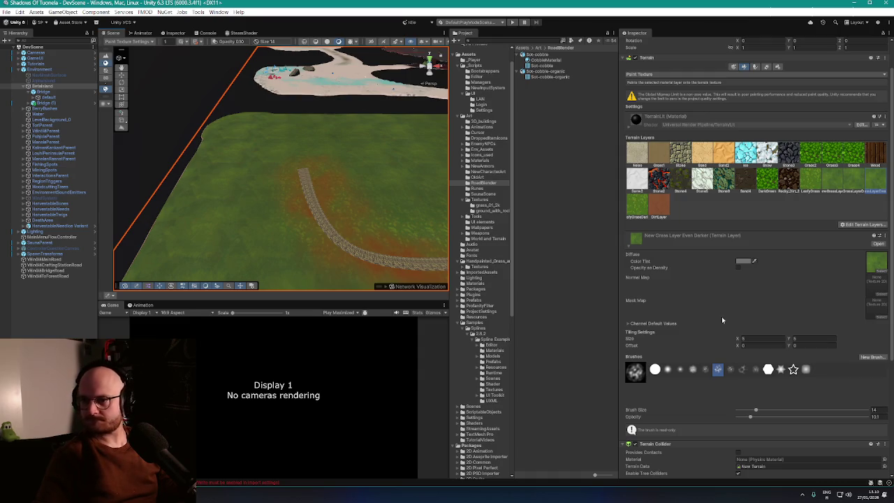
- Open the ground_with_rocks folder in Textures and inspect its color texture's import settings
{"action": "scroll", "coordinate": [718, 287], "scroll_direction": "down", "scroll_amount": 5}
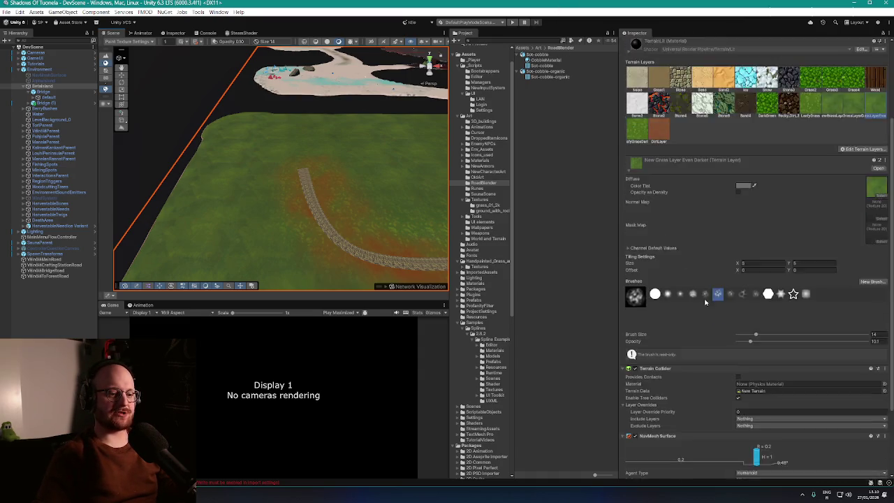
{"action": "scroll", "coordinate": [699, 301], "scroll_direction": "up", "scroll_amount": 6}
{"action": "left_click", "coordinate": [60, 334]}
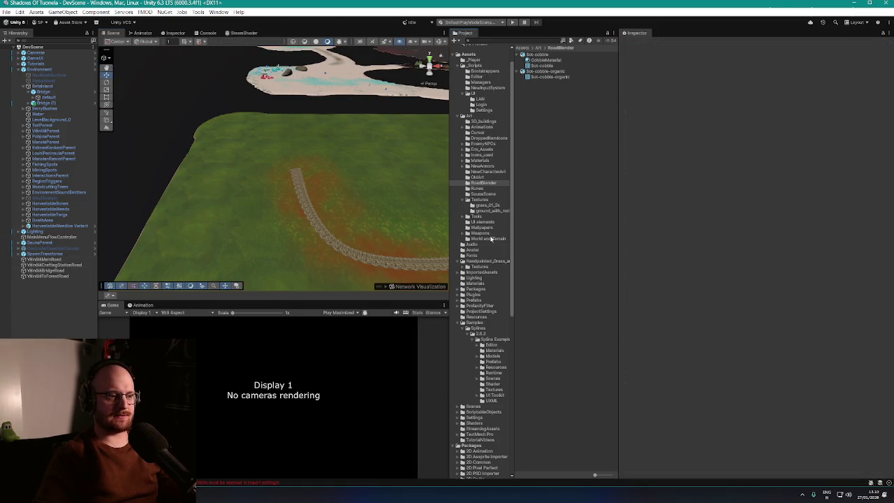
{"action": "scroll", "coordinate": [491, 239], "scroll_direction": "up", "scroll_amount": 2}
{"action": "left_click", "coordinate": [480, 220]}
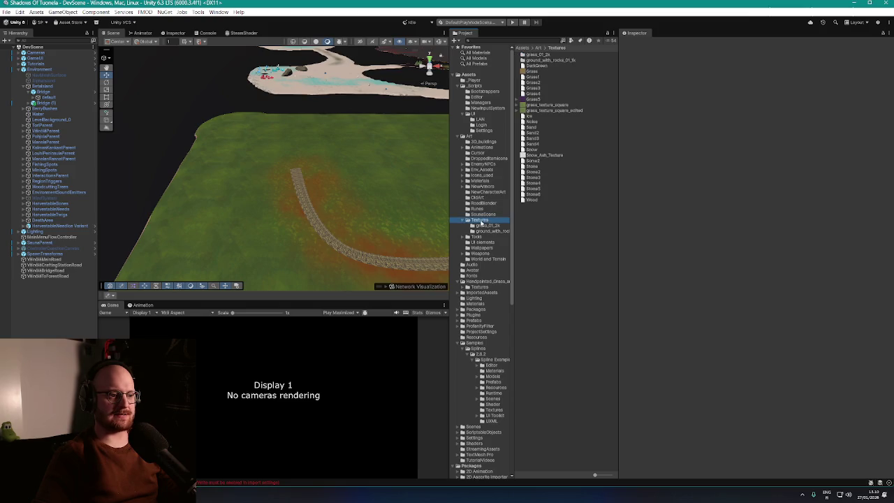
{"action": "left_click", "coordinate": [492, 231]}
{"action": "left_click", "coordinate": [558, 61]}
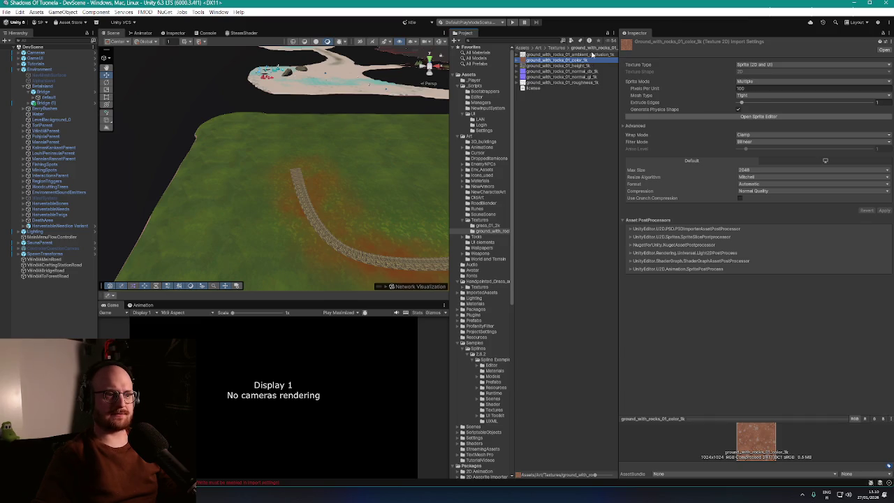
- Copy the Texture Type setting from the grass_01_color_2k texture
{"action": "left_click", "coordinate": [561, 48]}
{"action": "double_click", "coordinate": [544, 56]}
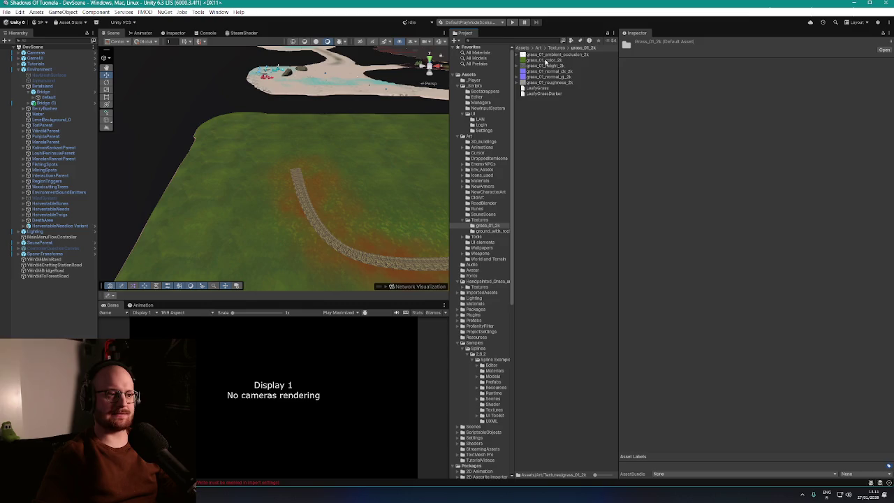
{"action": "left_click", "coordinate": [546, 60]}
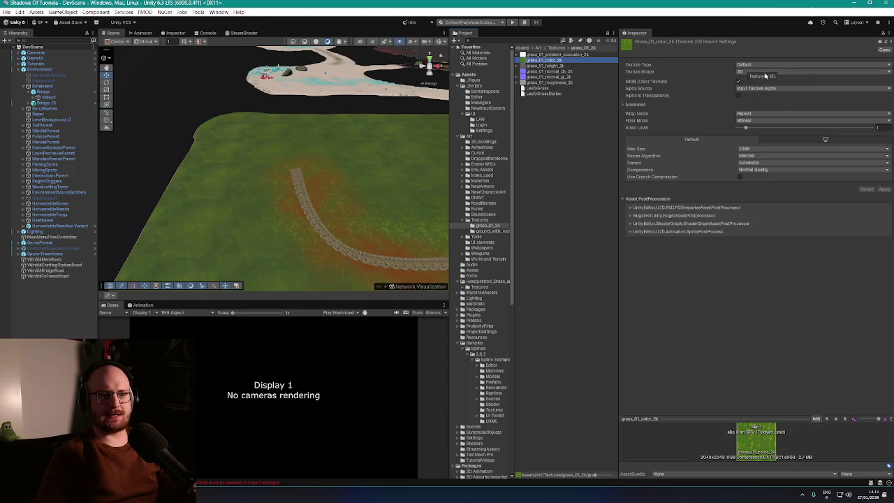
{"action": "right_click", "coordinate": [651, 67]}
{"action": "right_click", "coordinate": [708, 65]}
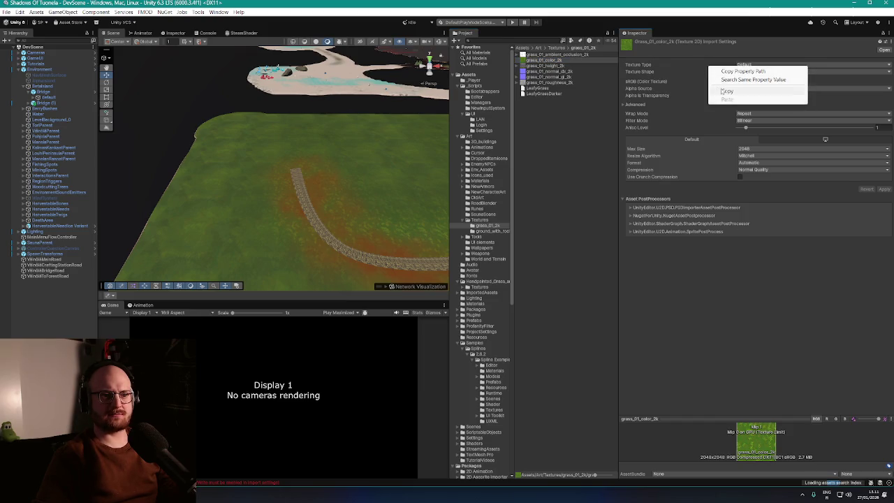
{"action": "key", "text": "Escape"}
- Paste the Default Texture Type onto ground_with_rocks_01_color_1k and apply the import settings
{"action": "left_click", "coordinate": [497, 231]}
{"action": "left_click", "coordinate": [569, 60]}
{"action": "right_click", "coordinate": [708, 67]}
{"action": "left_click", "coordinate": [727, 98]}
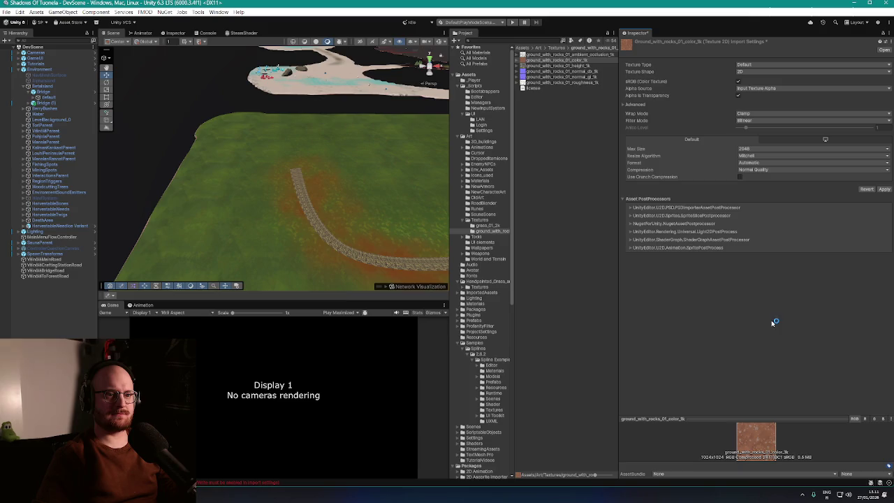
{"action": "left_click", "coordinate": [884, 188]}
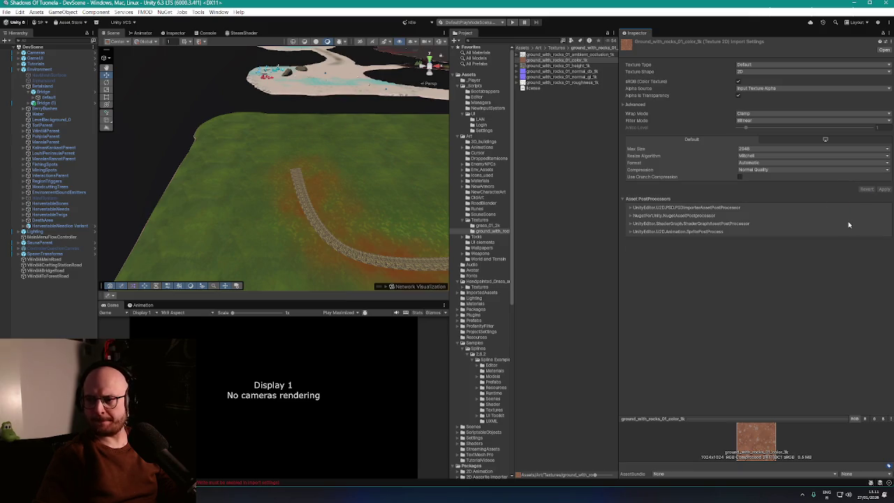
{"action": "key", "text": "alt+Tab"}
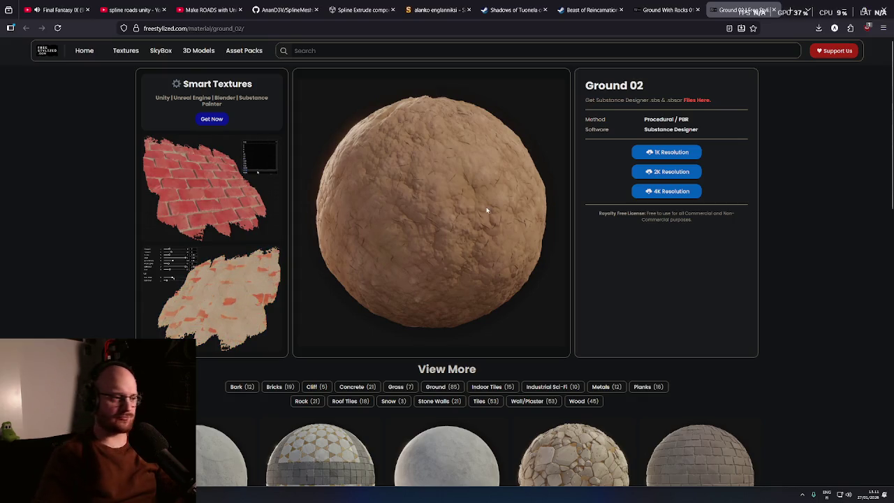
- Flip between the Ground 02 and Ground With Rocks 01 pages to compare them, then return to Unity
{"action": "scroll", "coordinate": [503, 240], "scroll_direction": "down", "scroll_amount": 2}
{"action": "scroll", "coordinate": [505, 242], "scroll_direction": "up", "scroll_amount": 2}
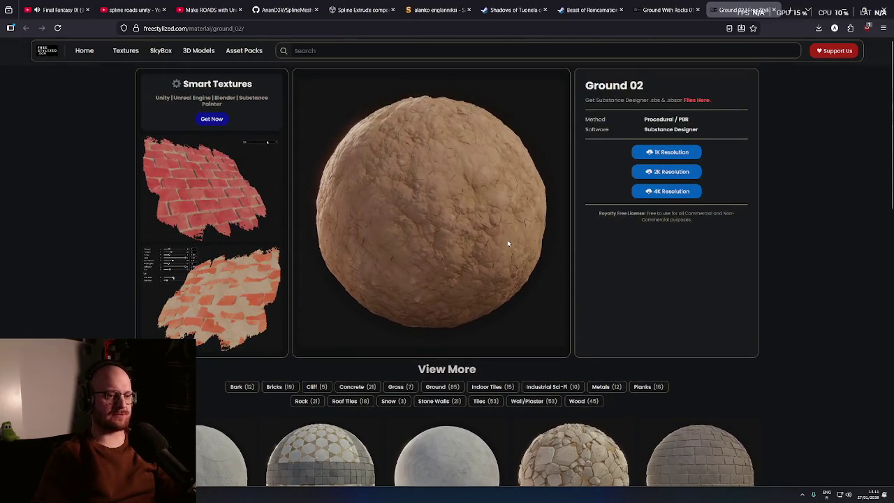
{"action": "left_click", "coordinate": [667, 10]}
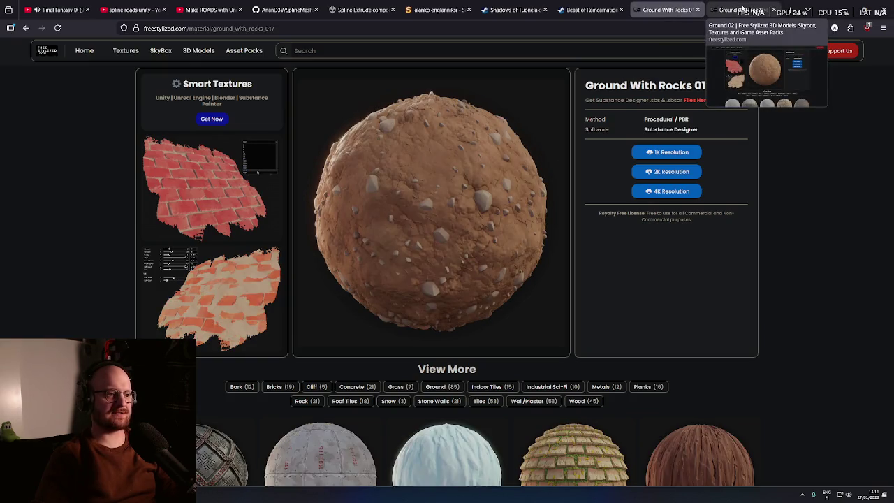
{"action": "left_click", "coordinate": [743, 10]}
{"action": "left_click", "coordinate": [667, 10]}
{"action": "left_click", "coordinate": [746, 9]}
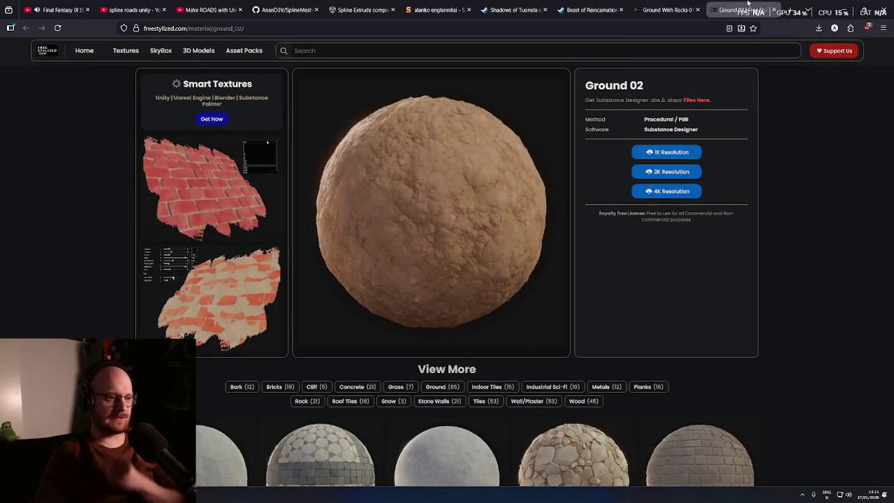
{"action": "left_click", "coordinate": [667, 10]}
{"action": "left_click", "coordinate": [743, 10]}
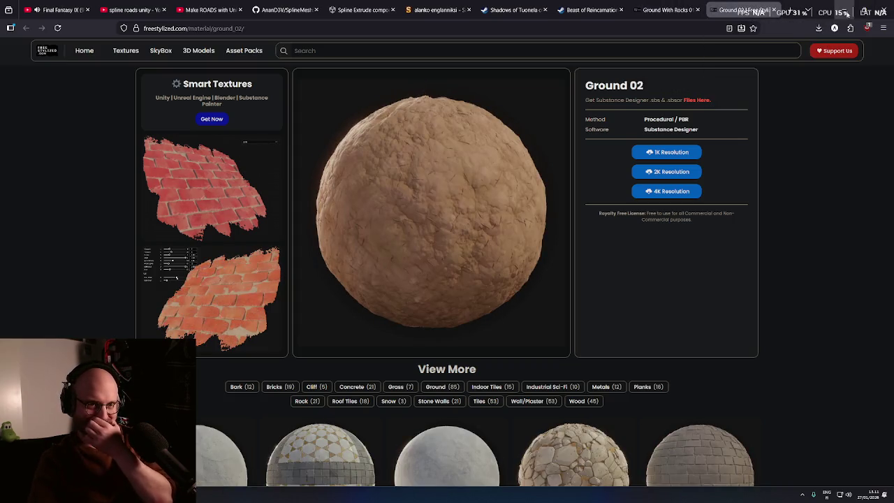
{"action": "key", "text": "alt+Tab"}
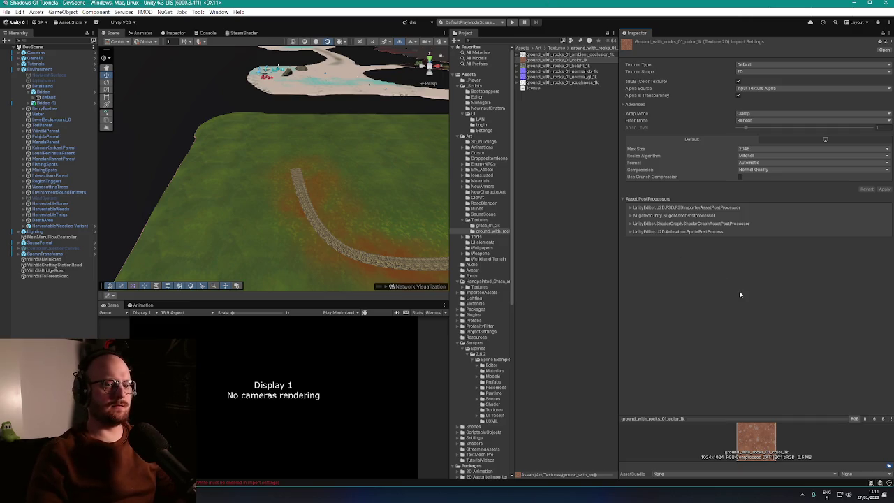
- Look along the stone path in the Scene view, then switch to the Ground 02 page
{"action": "mouse_move", "coordinate": [184, 191]}
{"action": "left_mouse_down"}
{"action": "mouse_move", "coordinate": [335, 217]}
{"action": "mouse_move", "coordinate": [300, 210]}
{"action": "mouse_move", "coordinate": [305, 246]}
{"action": "mouse_move", "coordinate": [267, 184]}
{"action": "left_mouse_up"}
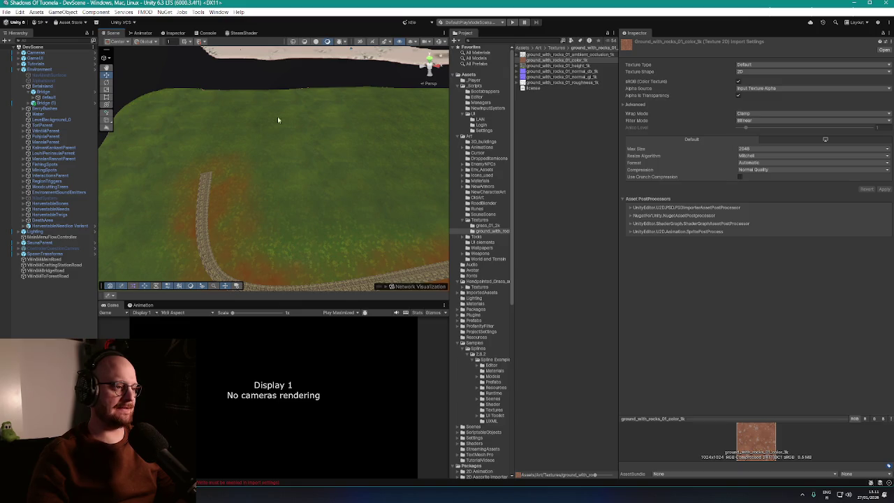
{"action": "mouse_move", "coordinate": [347, 164]}
{"action": "left_mouse_down"}
{"action": "mouse_move", "coordinate": [295, 219]}
{"action": "mouse_move", "coordinate": [305, 196]}
{"action": "mouse_move", "coordinate": [298, 197]}
{"action": "mouse_move", "coordinate": [250, 118]}
{"action": "left_mouse_up"}
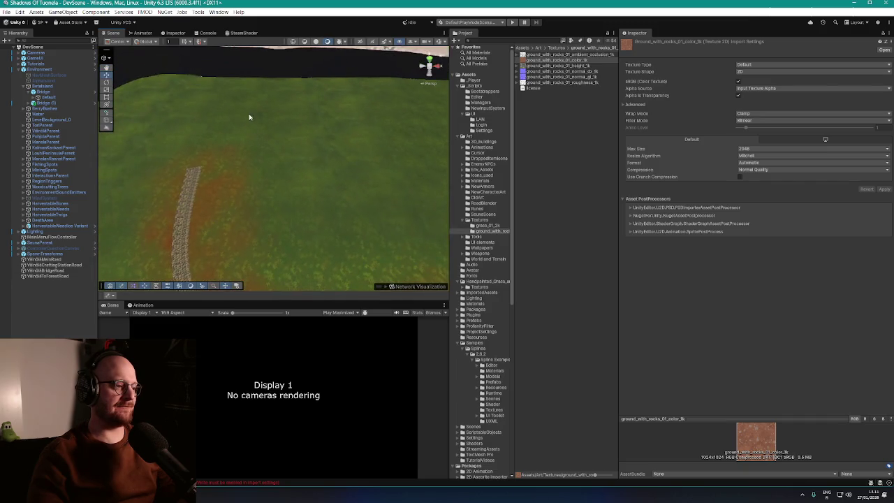
{"action": "mouse_move", "coordinate": [336, 254]}
{"action": "left_mouse_down"}
{"action": "mouse_move", "coordinate": [324, 259]}
{"action": "mouse_move", "coordinate": [331, 251]}
{"action": "mouse_move", "coordinate": [334, 264]}
{"action": "left_mouse_up"}
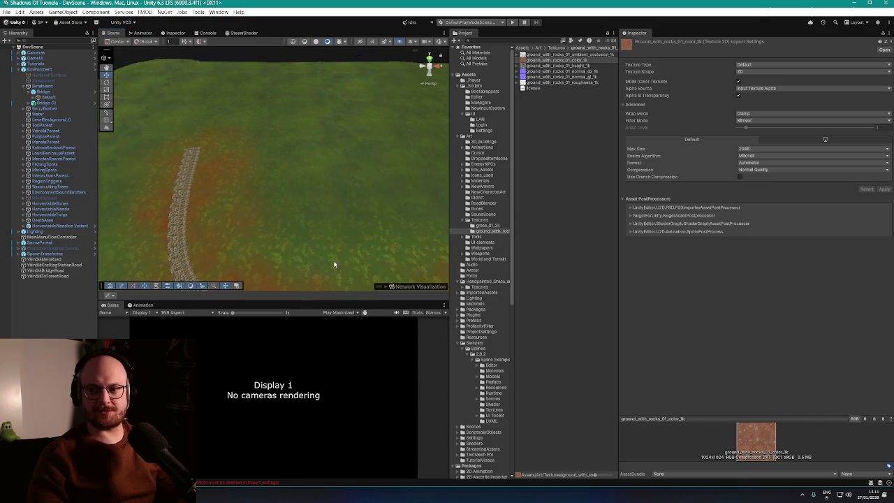
{"action": "key", "text": "alt+Tab"}
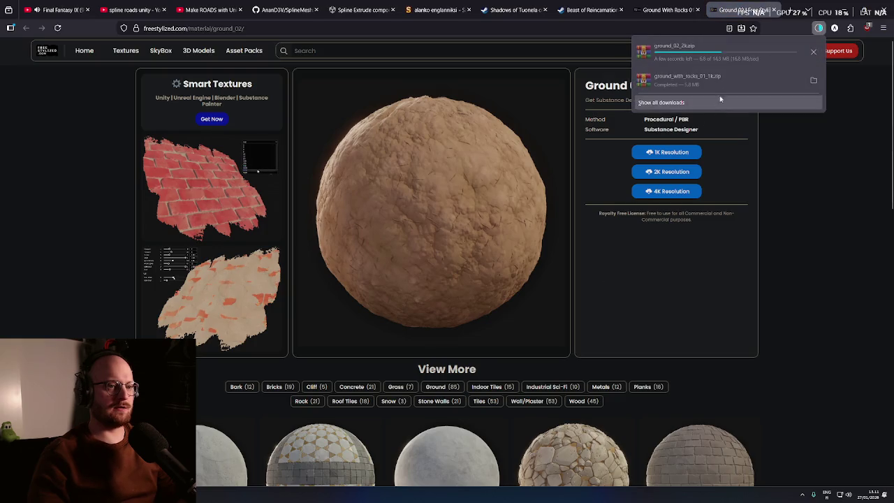
- Extract ground_02_2k.zip with WinRAR, close the archive, and return to Unity
{"action": "left_click", "coordinate": [788, 54]}
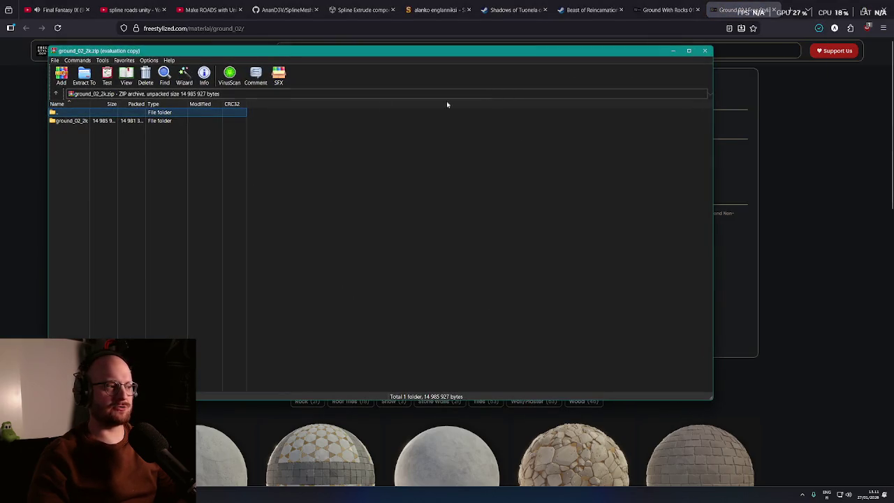
{"action": "left_click", "coordinate": [85, 80]}
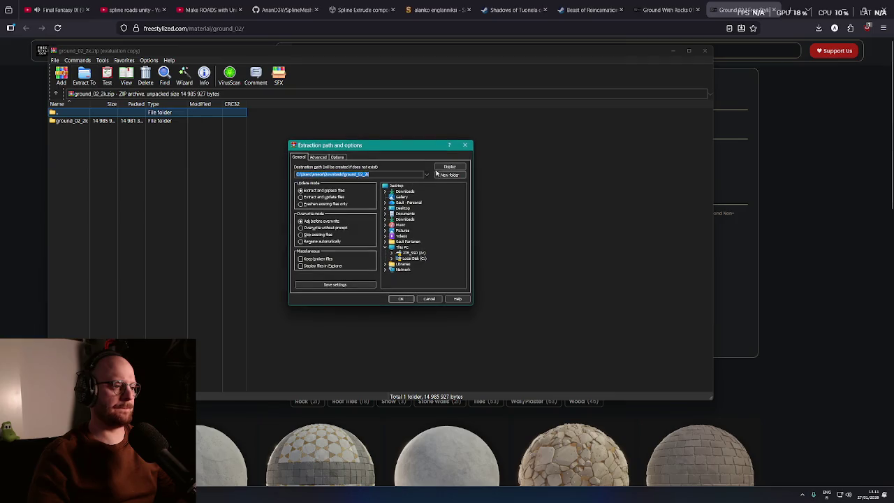
{"action": "key", "text": "Return"}
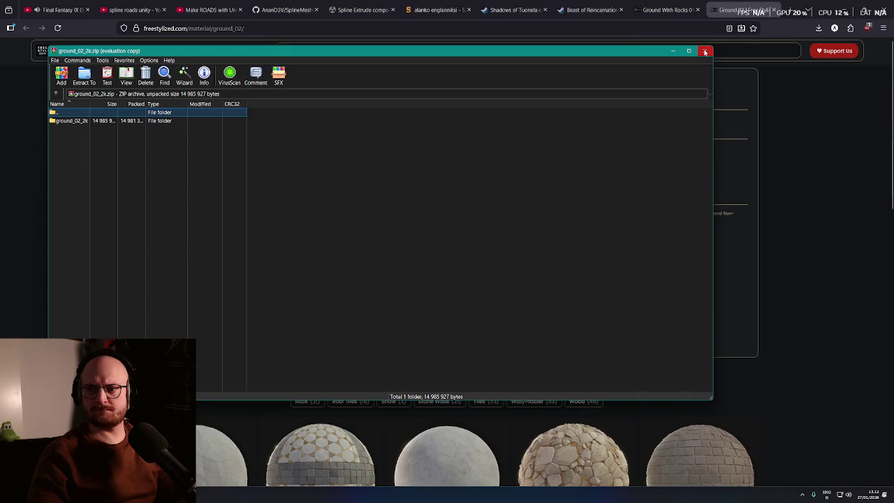
{"action": "left_click", "coordinate": [705, 52]}
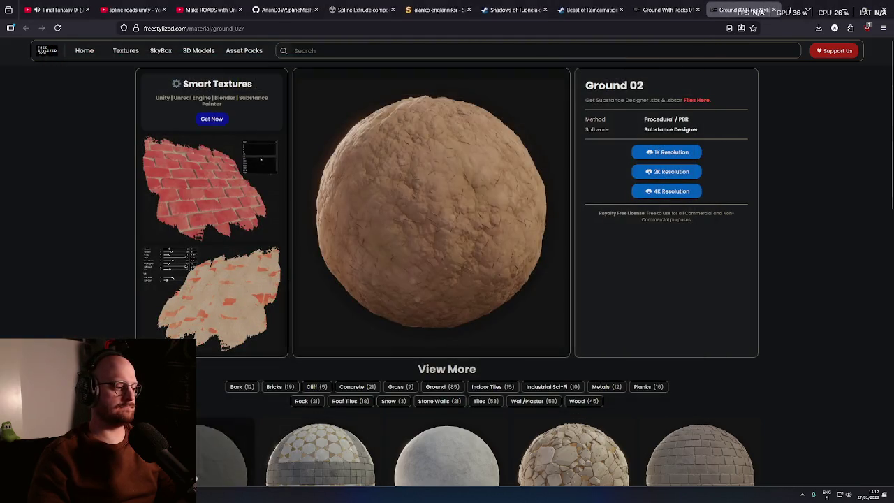
{"action": "key", "text": "alt+Tab"}
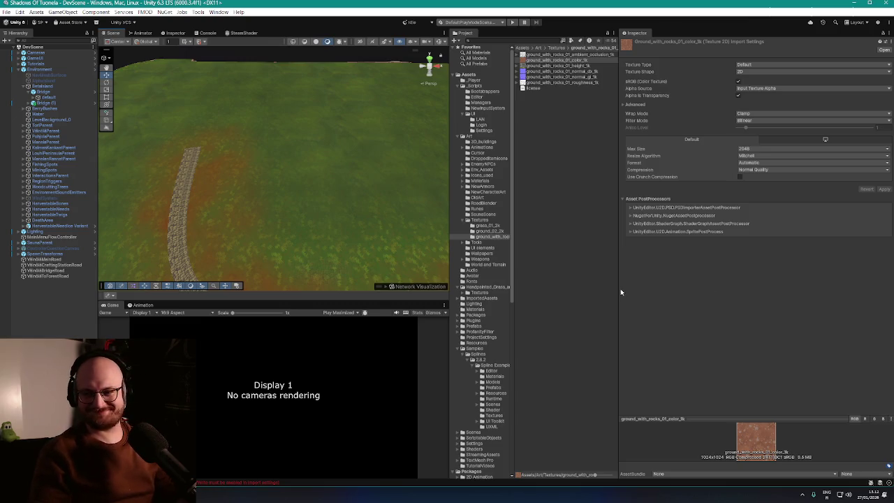
- Browse from the ground_with_rocks textures into the ground_02_2k texture folder
{"action": "left_click", "coordinate": [563, 65]}
{"action": "key", "text": "Up"}
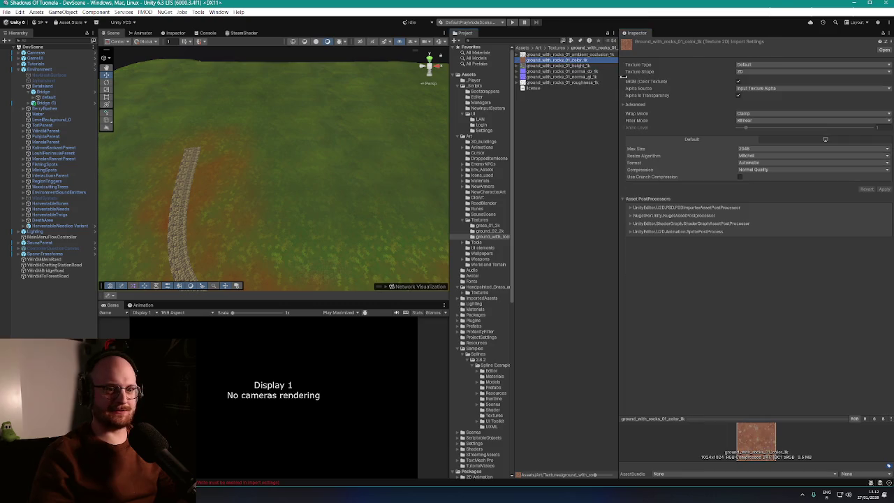
{"action": "left_click", "coordinate": [556, 48]}
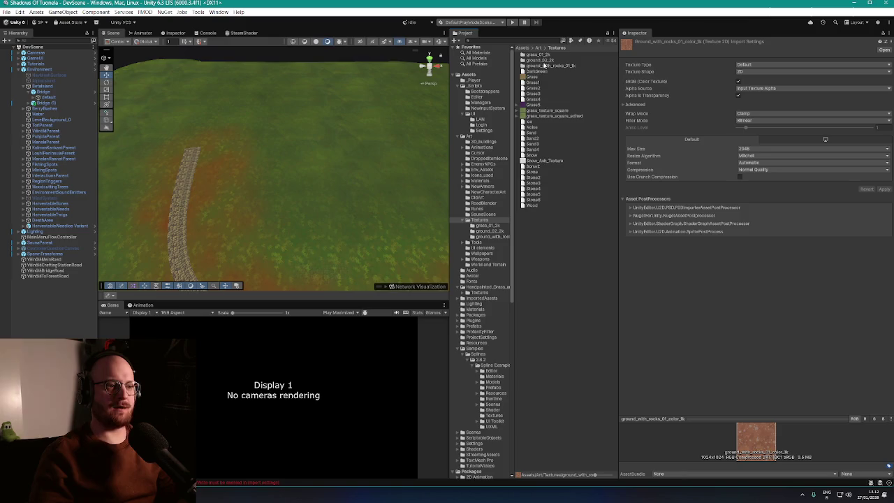
{"action": "left_click", "coordinate": [547, 66]}
{"action": "double_click", "coordinate": [547, 61]}
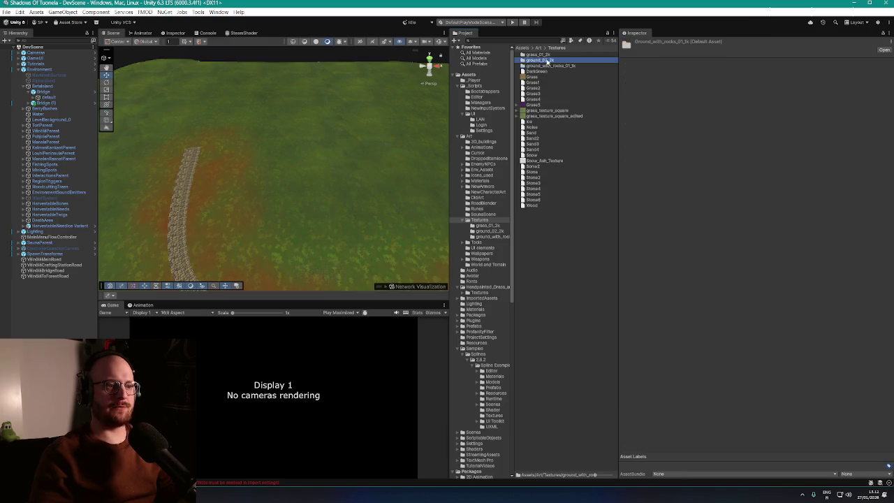
- Set ground_02_color_2k's Texture Type to Default and apply it
{"action": "left_click", "coordinate": [553, 60]}
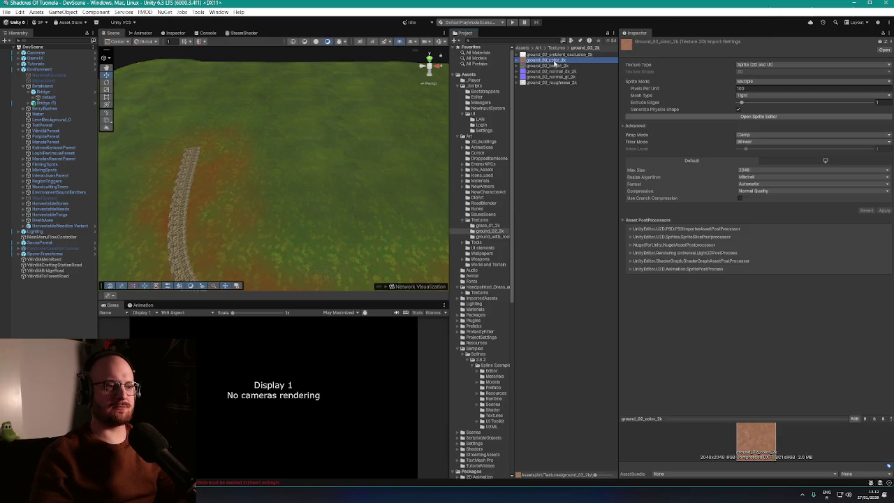
{"action": "right_click", "coordinate": [714, 72]}
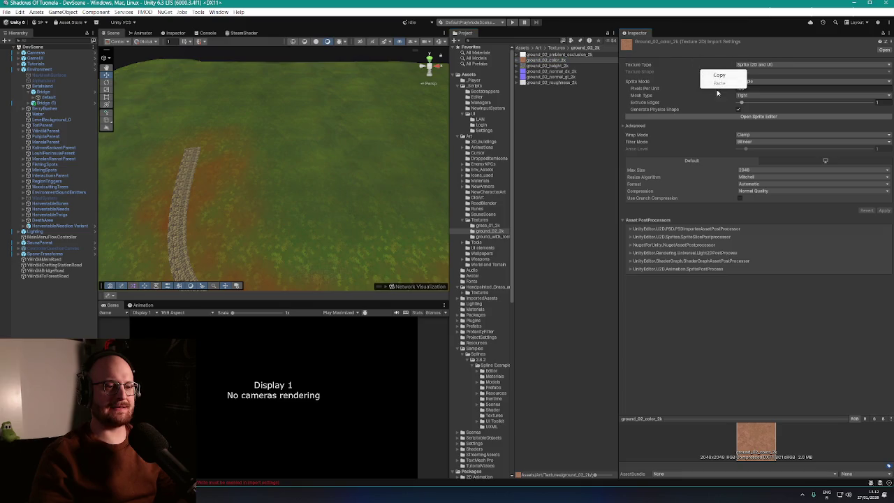
{"action": "right_click", "coordinate": [717, 96]}
{"action": "left_click", "coordinate": [740, 137]}
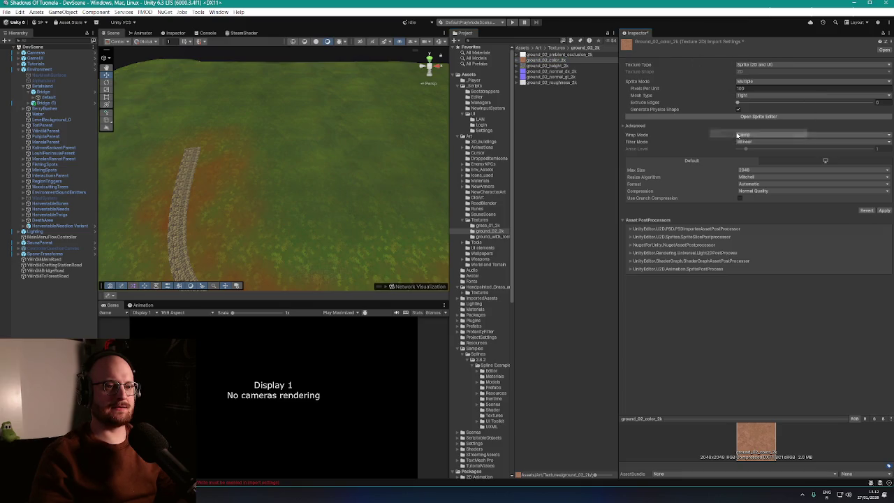
{"action": "right_click", "coordinate": [706, 62]}
{"action": "left_click", "coordinate": [723, 96]}
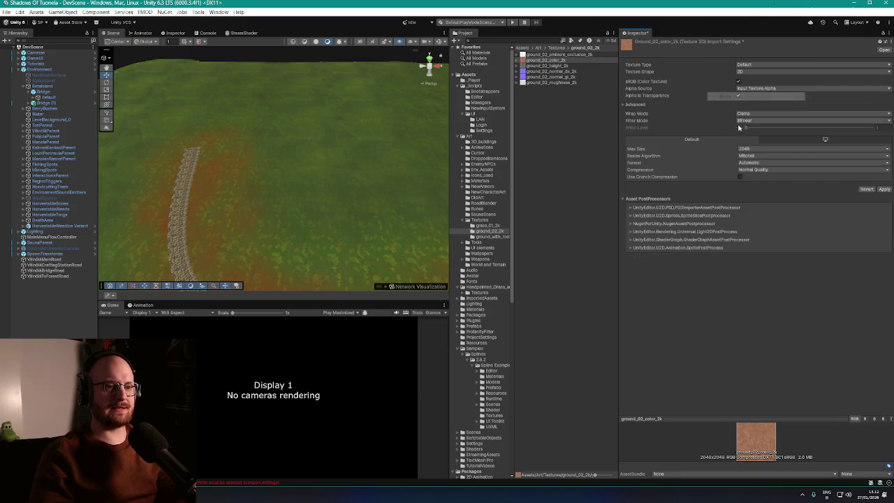
{"action": "left_click", "coordinate": [887, 190]}
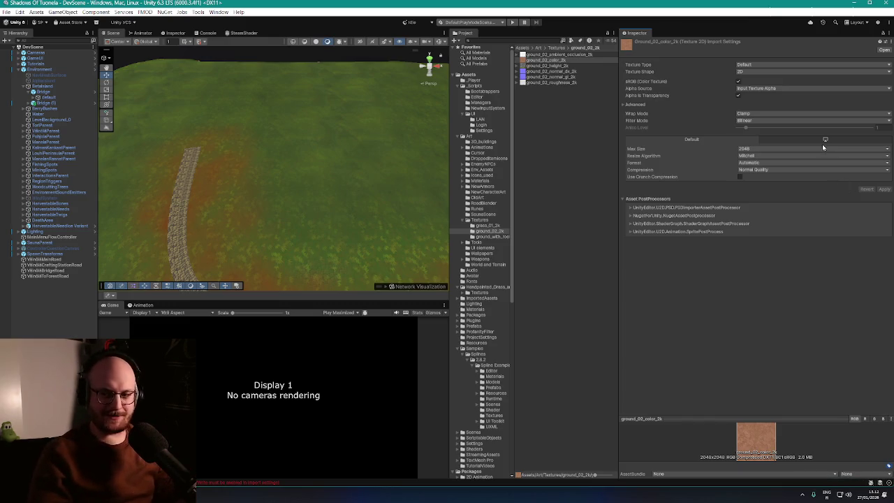
- Compare with the grass_01_color_2k texture's import settings
{"action": "left_click", "coordinate": [492, 232]}
{"action": "left_click", "coordinate": [491, 226]}
{"action": "left_click", "coordinate": [493, 231]}
{"action": "left_click", "coordinate": [492, 226]}
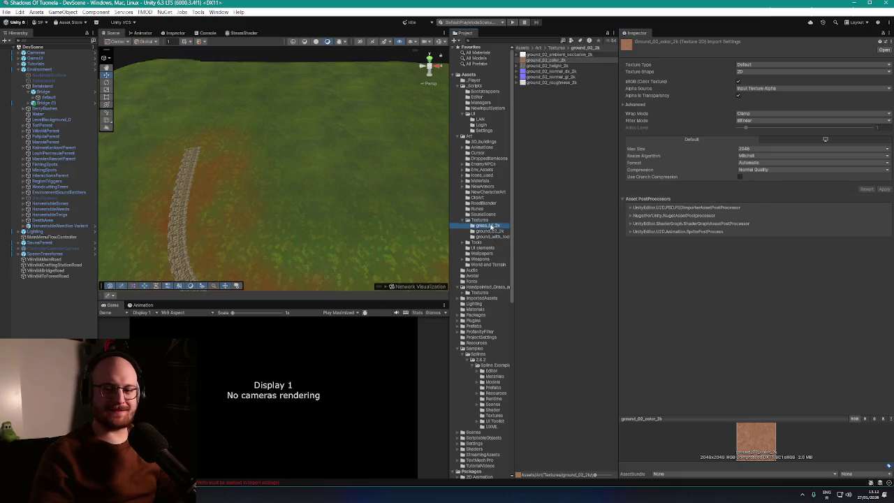
{"action": "left_click", "coordinate": [482, 231]}
{"action": "left_click", "coordinate": [482, 226]}
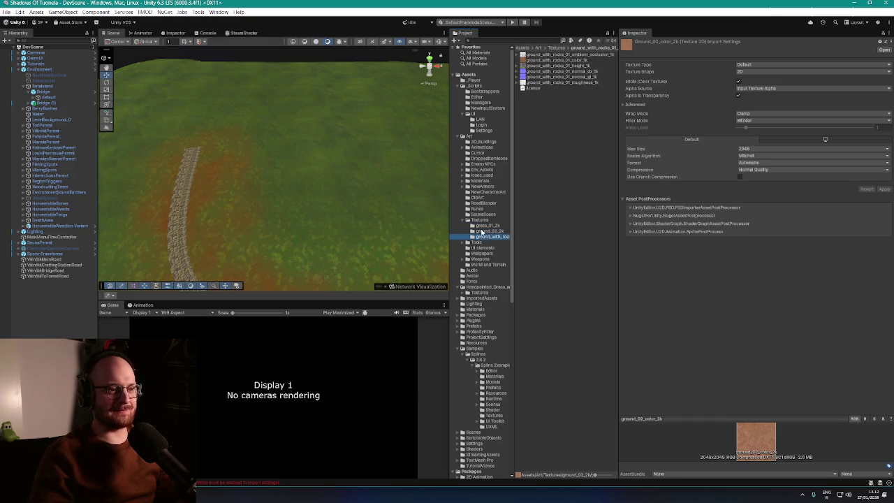
{"action": "left_click", "coordinate": [484, 231]}
{"action": "left_click", "coordinate": [491, 227]}
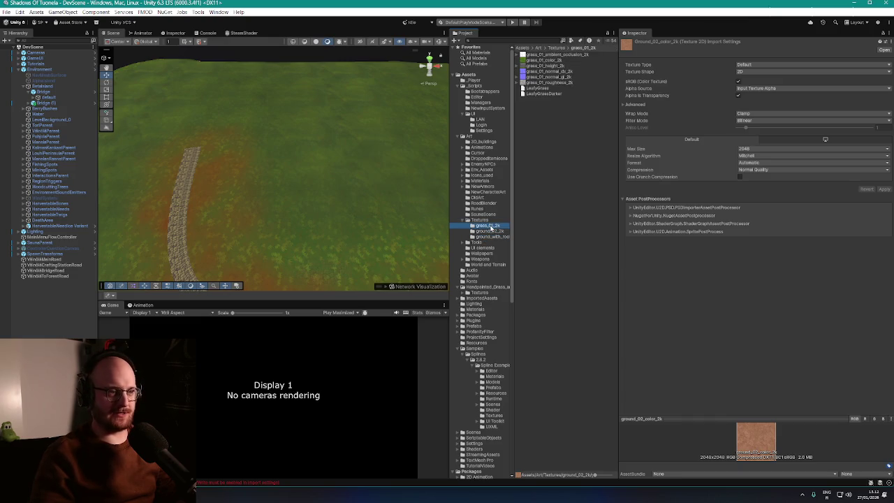
{"action": "left_click", "coordinate": [544, 60]}
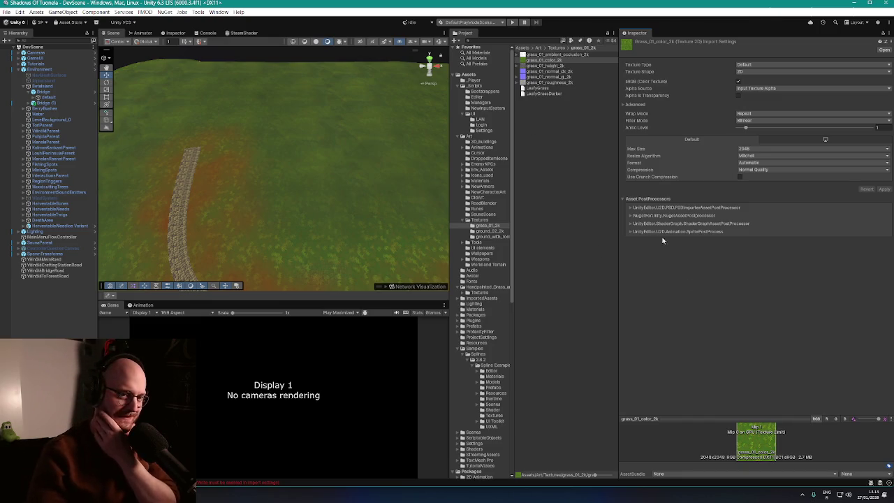
- Save the project and select the Settlement terrain
{"action": "left_click", "coordinate": [6, 12]}
{"action": "left_click", "coordinate": [6, 12]}
{"action": "left_click", "coordinate": [6, 12]}
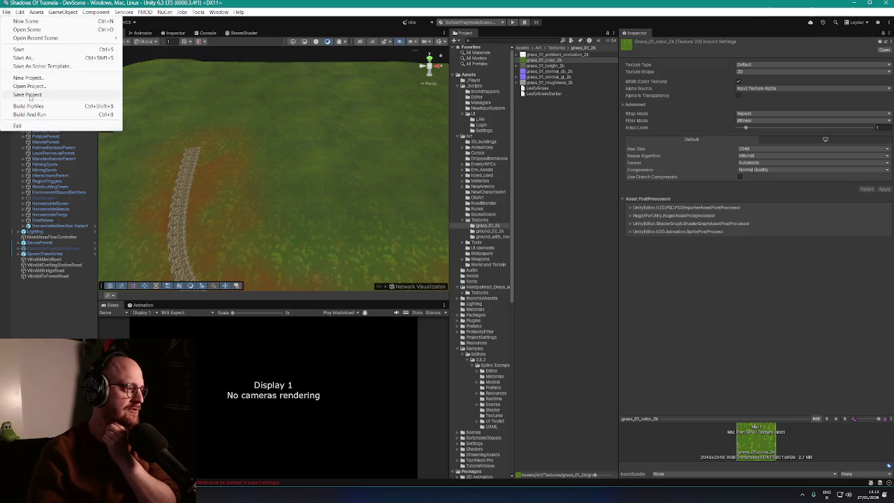
{"action": "left_click", "coordinate": [30, 96]}
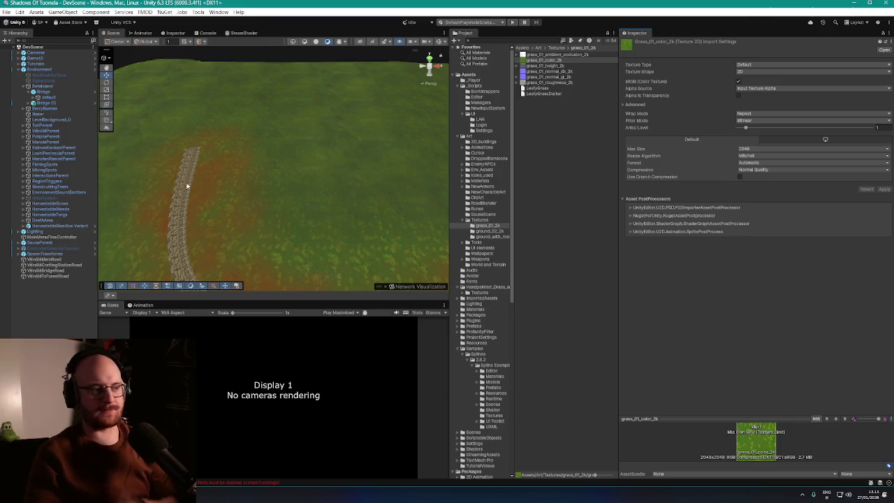
{"action": "scroll", "coordinate": [221, 180], "scroll_direction": "down", "scroll_amount": 5}
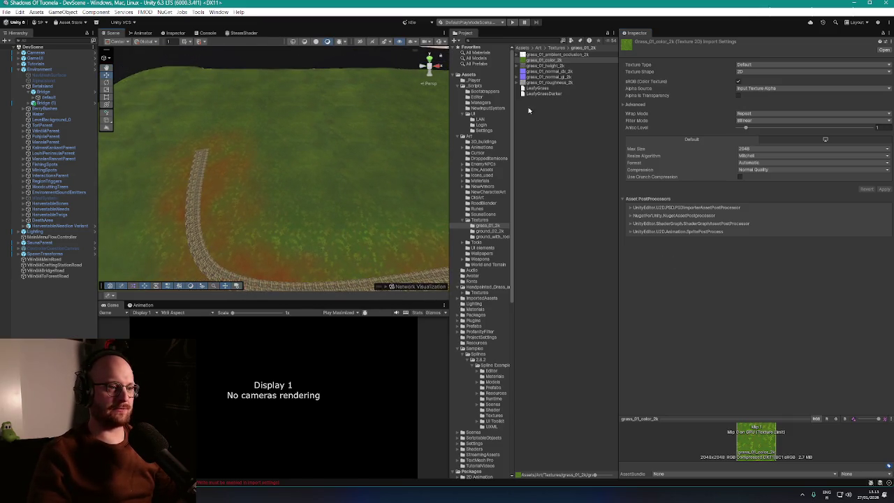
{"action": "left_click", "coordinate": [51, 87]}
{"action": "scroll", "coordinate": [761, 254], "scroll_direction": "down", "scroll_amount": 3}
- Use Create Layer and choose ground_with_rocks_01_color_1k in the Select Texture 2D picker
{"action": "left_click", "coordinate": [862, 227]}
{"action": "left_click", "coordinate": [852, 235]}
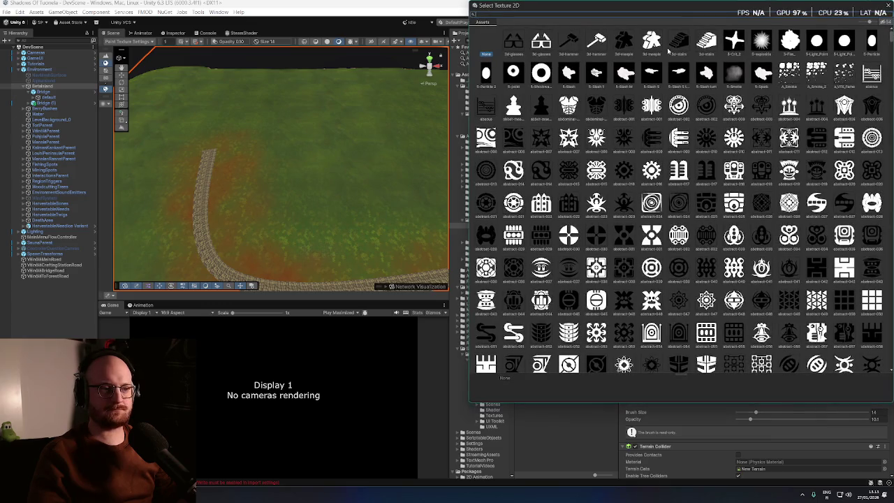
{"action": "left_click_drag", "start_coordinate": [677, 9], "coordinate": [663, 113]}
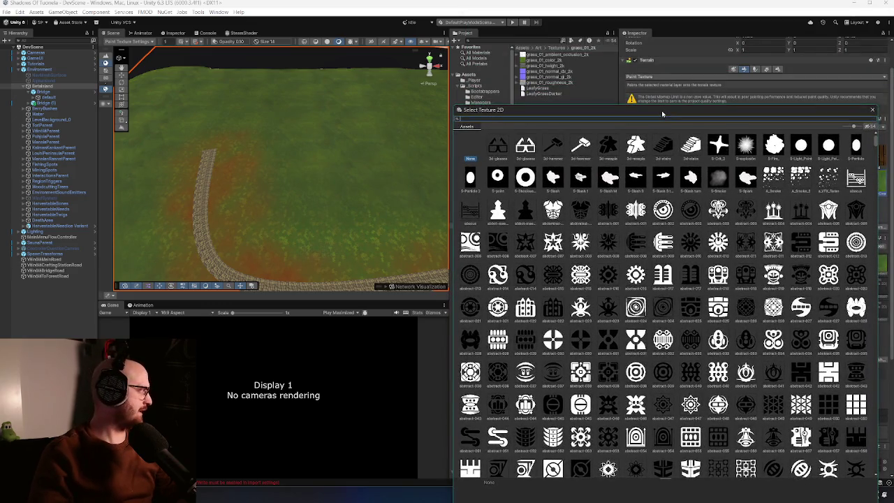
{"action": "type", "text": "grass"}
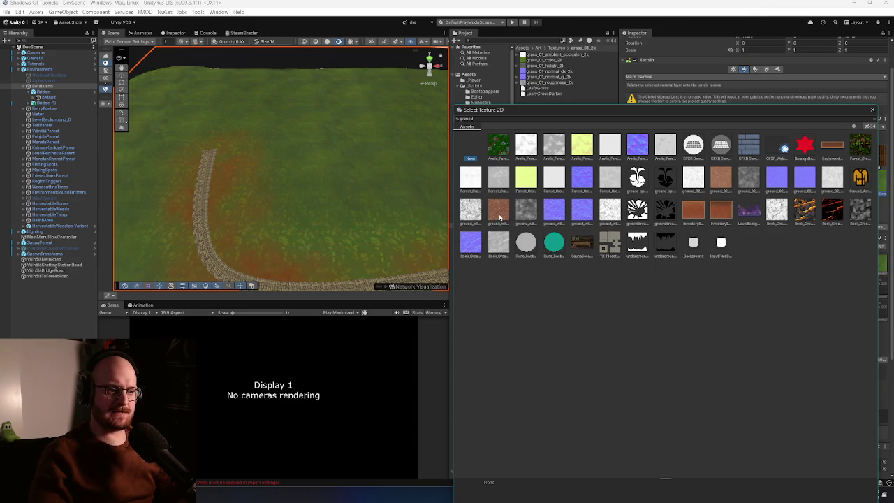
{"action": "left_click", "coordinate": [500, 211]}
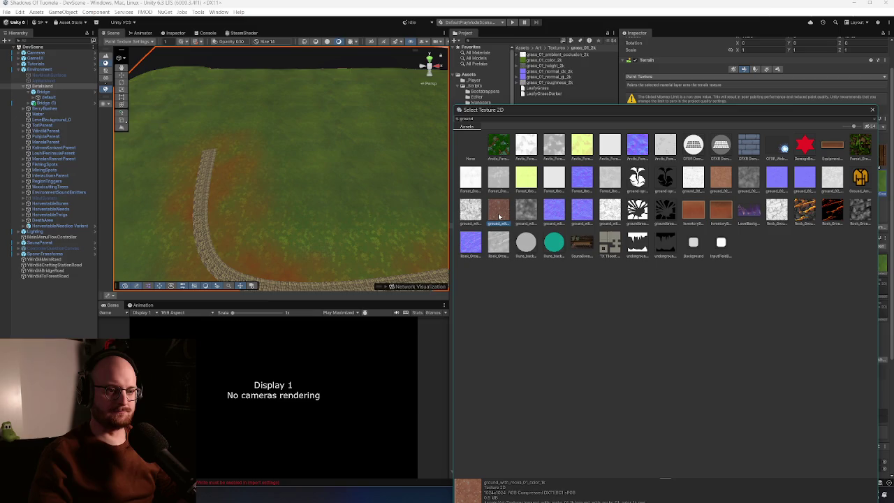
{"action": "double_click", "coordinate": [498, 213]}
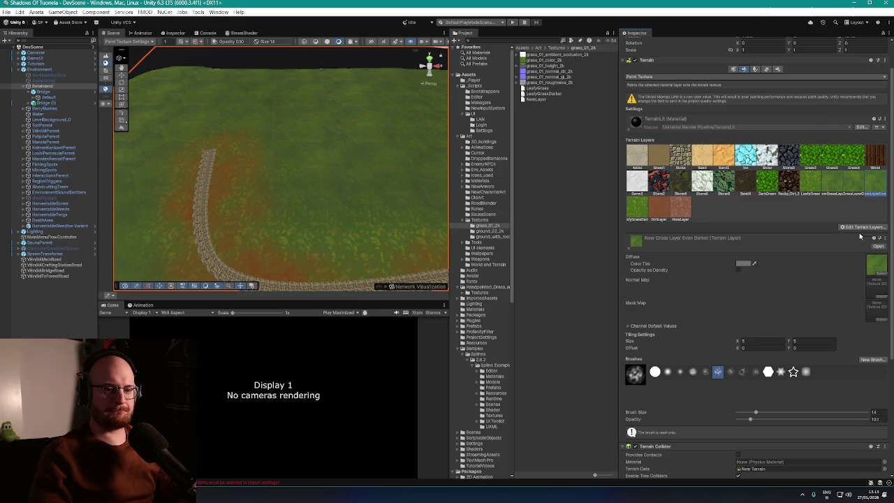
{"action": "scroll", "coordinate": [727, 315], "scroll_direction": "down", "scroll_amount": 5}
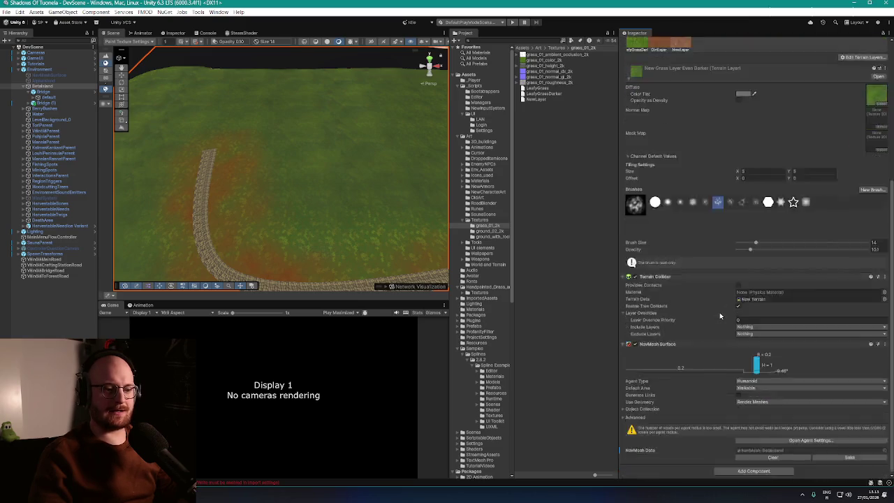
{"action": "scroll", "coordinate": [721, 314], "scroll_direction": "up", "scroll_amount": 3}
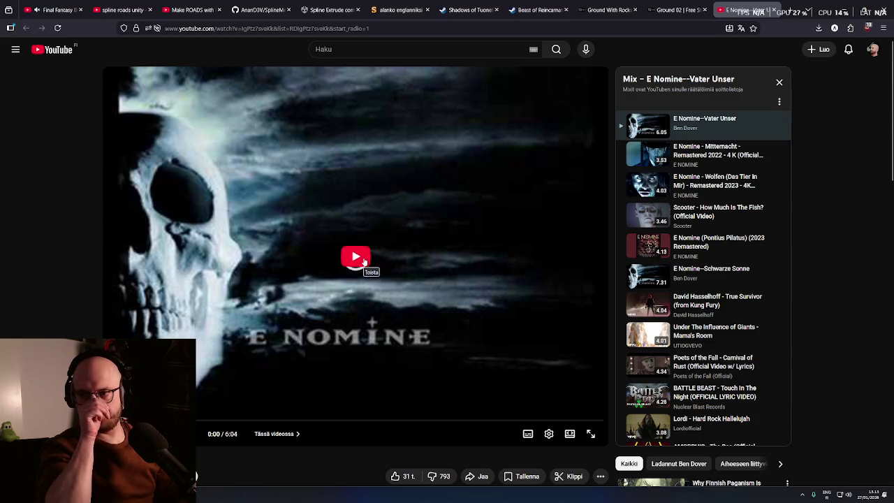
- Play the E Nomine video and skip ahead to about 1:18
{"action": "left_click", "coordinate": [360, 260]}
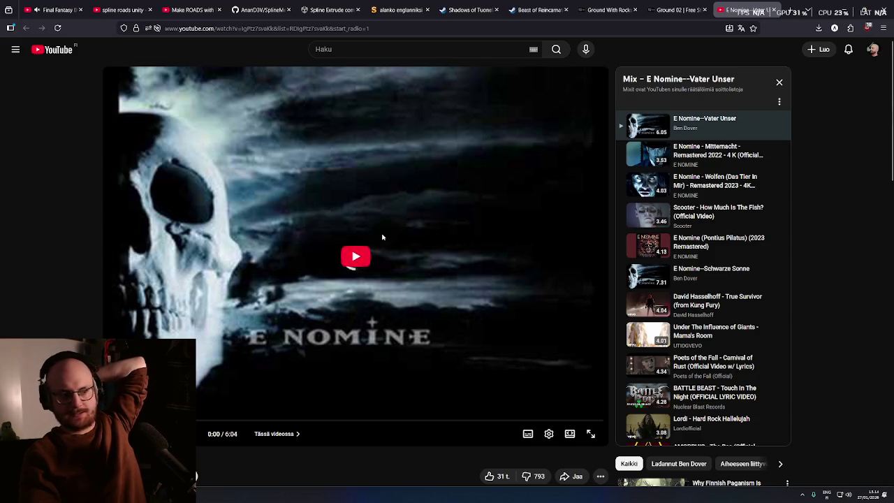
{"action": "scroll", "coordinate": [347, 146], "scroll_direction": "down", "scroll_amount": 3}
{"action": "scroll", "coordinate": [347, 146], "scroll_direction": "up", "scroll_amount": 3}
{"action": "double_click", "coordinate": [355, 258]}
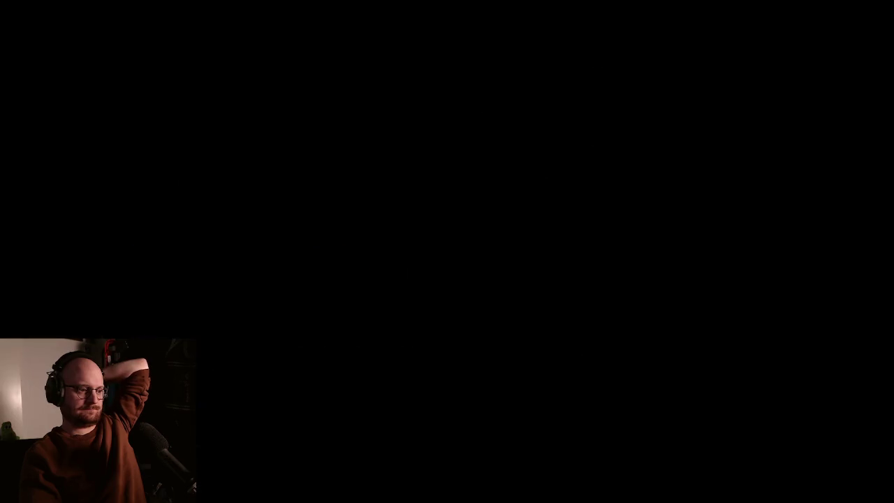
{"action": "double_click", "coordinate": [277, 307]}
{"action": "scroll", "coordinate": [277, 307], "scroll_direction": "down", "scroll_amount": 5}
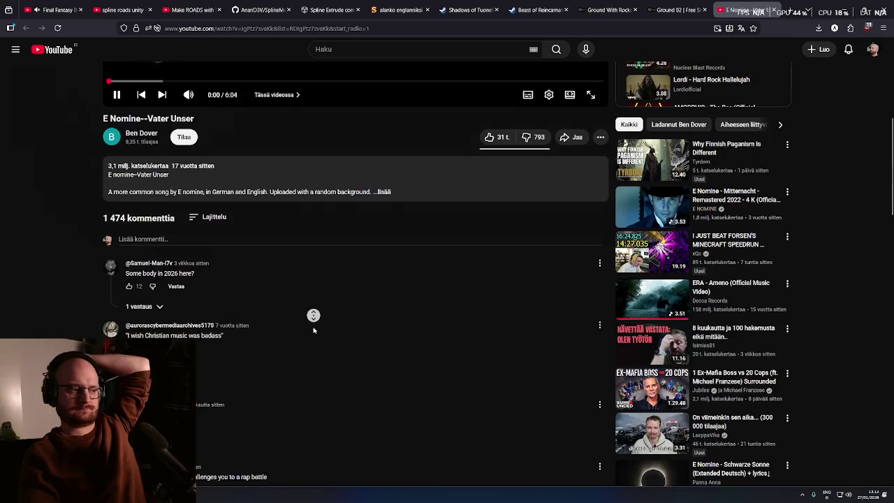
{"action": "scroll", "coordinate": [313, 315], "scroll_direction": "up", "scroll_amount": 5}
{"action": "left_click", "coordinate": [143, 420]}
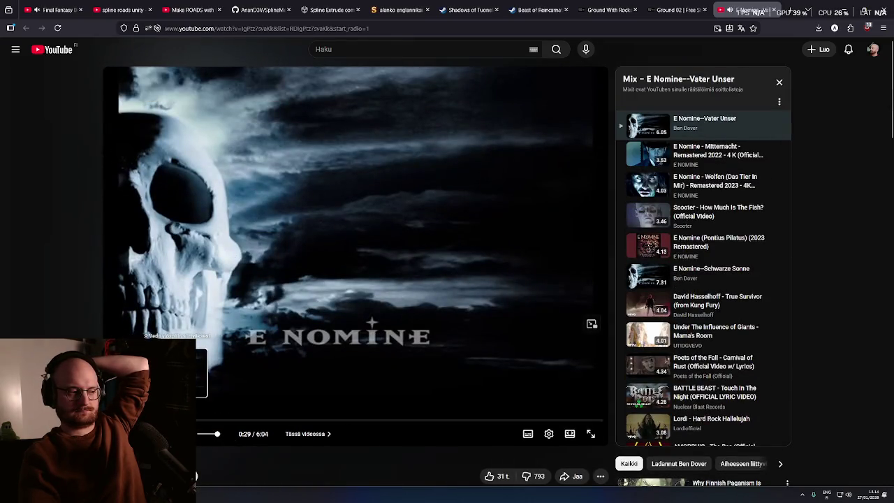
{"action": "left_click", "coordinate": [176, 420]}
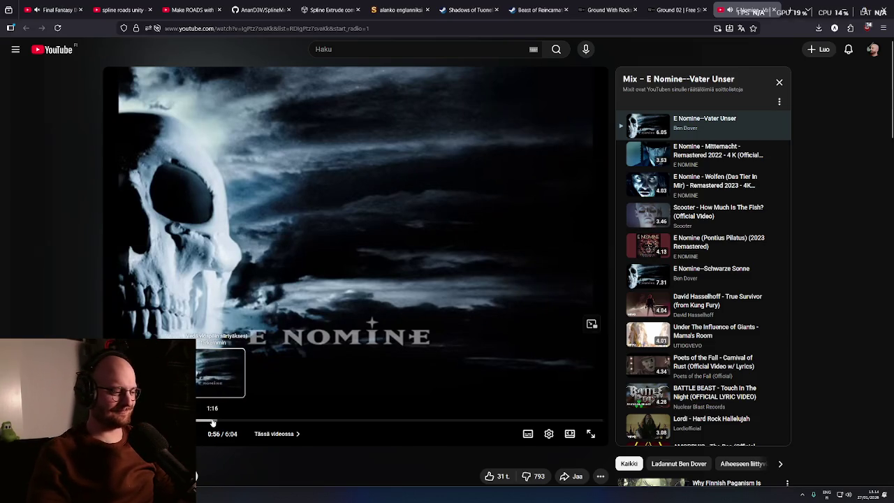
{"action": "left_click", "coordinate": [215, 420]}
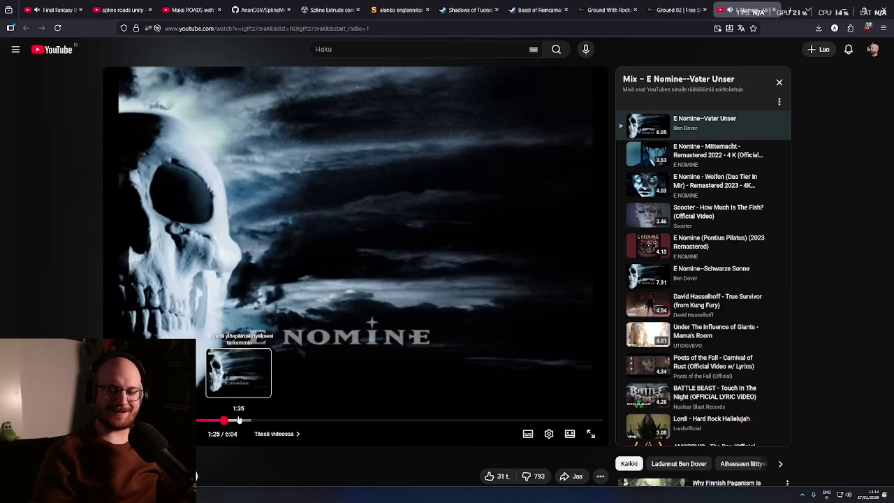
- Expand and read through the E Nomine video's full description
{"action": "scroll", "coordinate": [276, 463], "scroll_direction": "down", "scroll_amount": 2}
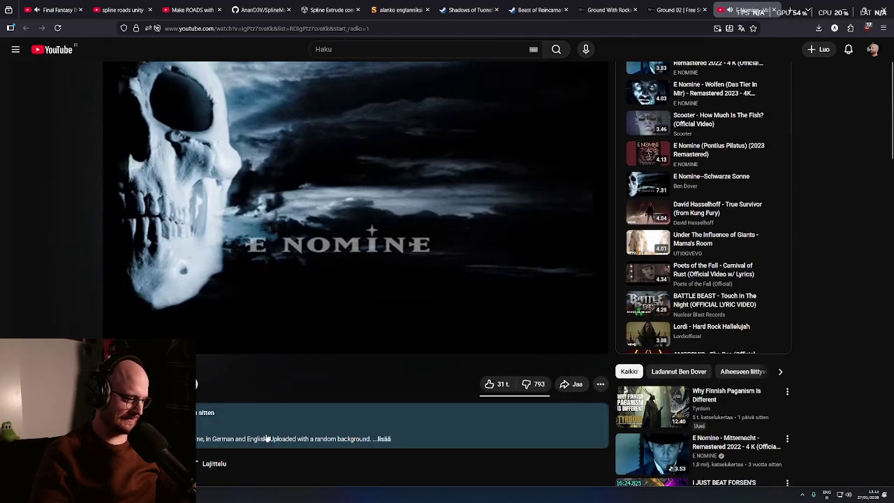
{"action": "left_click", "coordinate": [266, 438]}
{"action": "scroll", "coordinate": [266, 438], "scroll_direction": "down", "scroll_amount": 3}
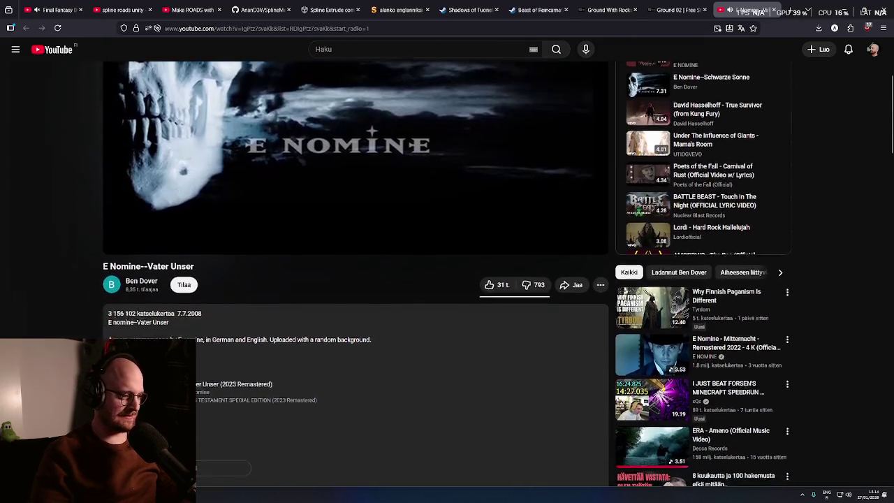
{"action": "scroll", "coordinate": [363, 280], "scroll_direction": "down", "scroll_amount": 3}
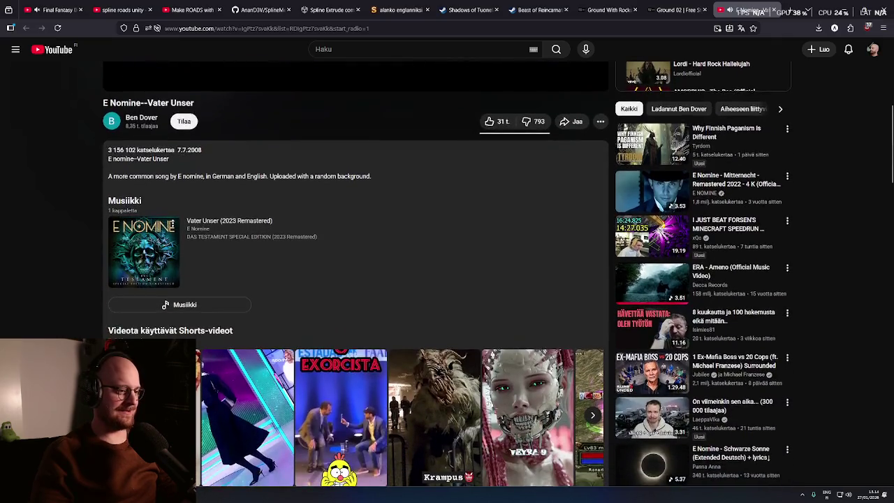
{"action": "scroll", "coordinate": [354, 279], "scroll_direction": "down", "scroll_amount": 7}
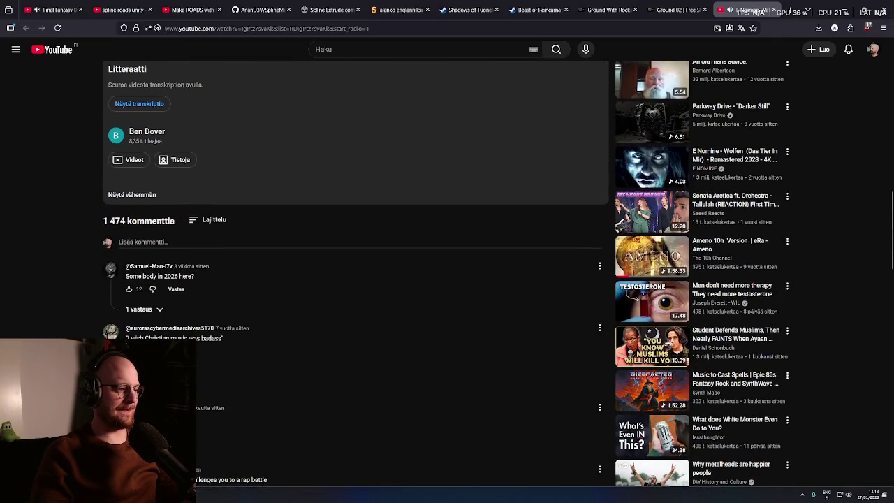
{"action": "scroll", "coordinate": [70, 285], "scroll_direction": "up", "scroll_amount": 15}
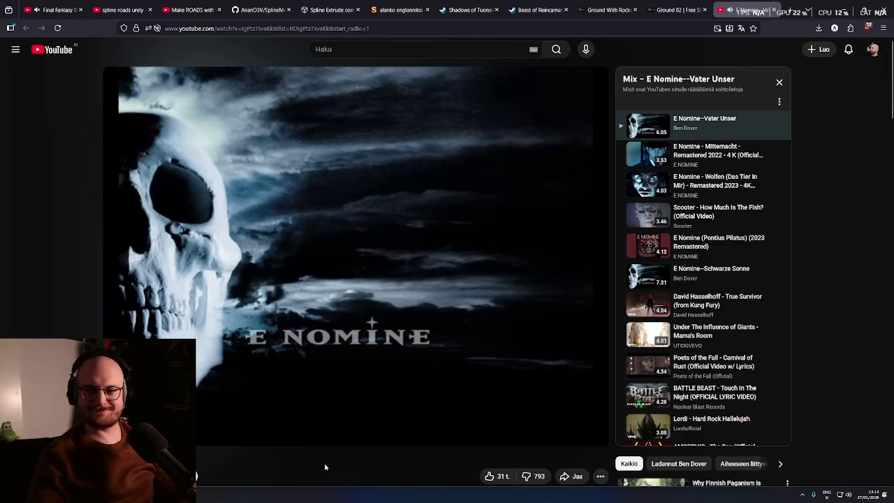
{"action": "scroll", "coordinate": [328, 471], "scroll_direction": "down", "scroll_amount": 1}
{"action": "scroll", "coordinate": [325, 484], "scroll_direction": "up", "scroll_amount": 1}
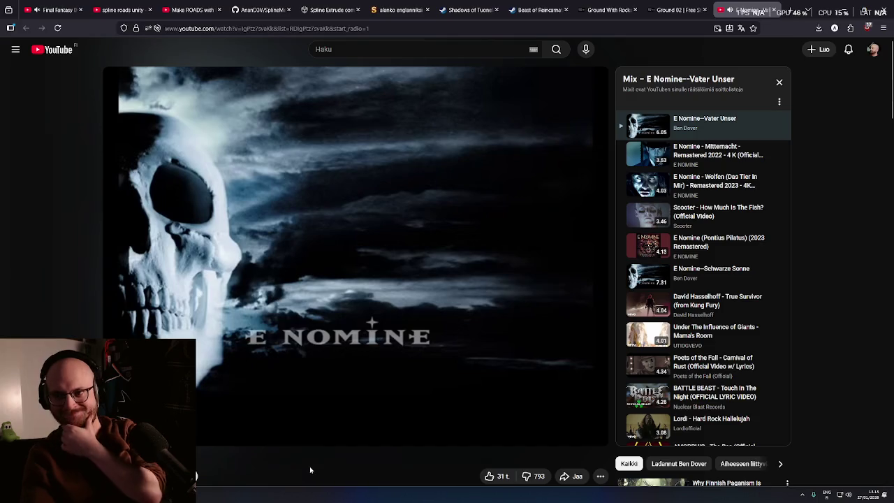
- Close the E Nomine tab, switch to the Final Fantasy IX soundtrack, and return to Unity
{"action": "key", "text": "ctrl+w"}
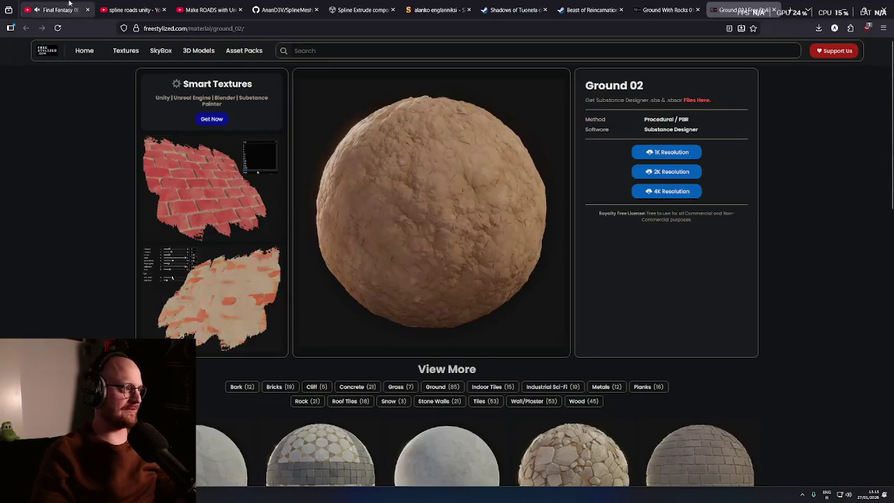
{"action": "left_click", "coordinate": [69, 4]}
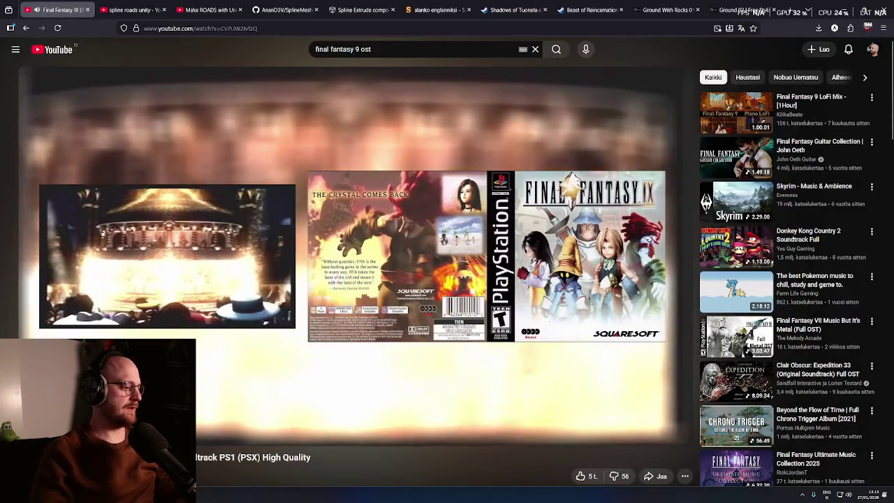
{"action": "key", "text": "alt+Tab"}
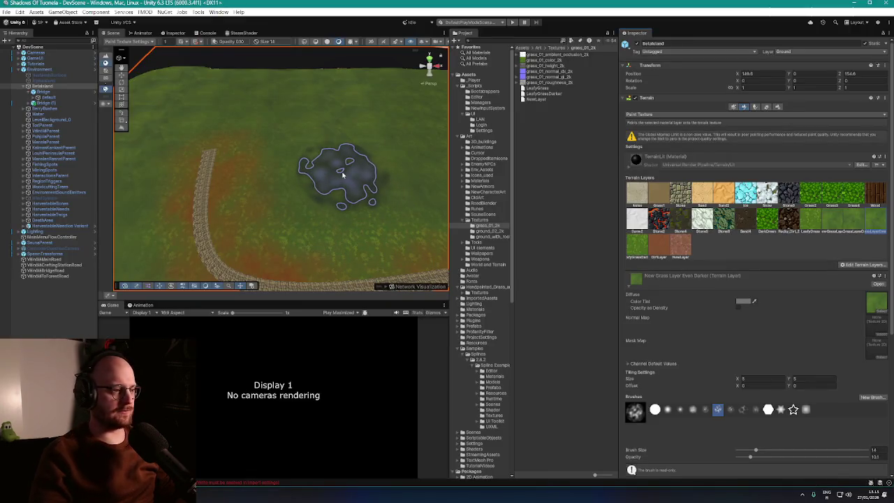
- Select the NewLayer terrain layer and the custom NewBrush brush for painting
{"action": "scroll", "coordinate": [342, 174], "scroll_direction": "up", "scroll_amount": 3}
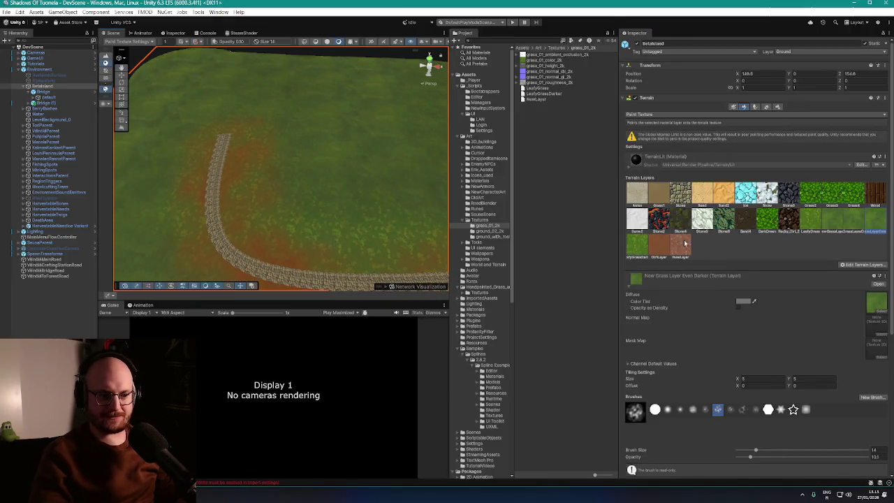
{"action": "left_click", "coordinate": [684, 244]}
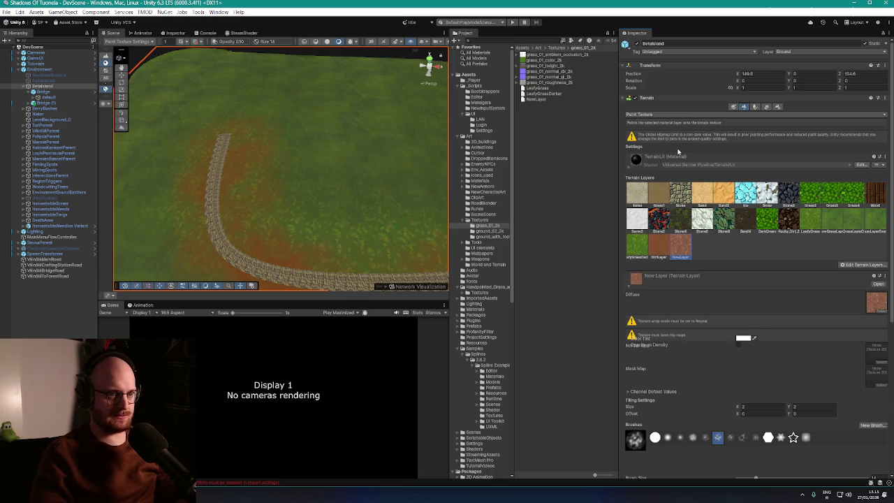
{"action": "scroll", "coordinate": [701, 365], "scroll_direction": "down", "scroll_amount": 3}
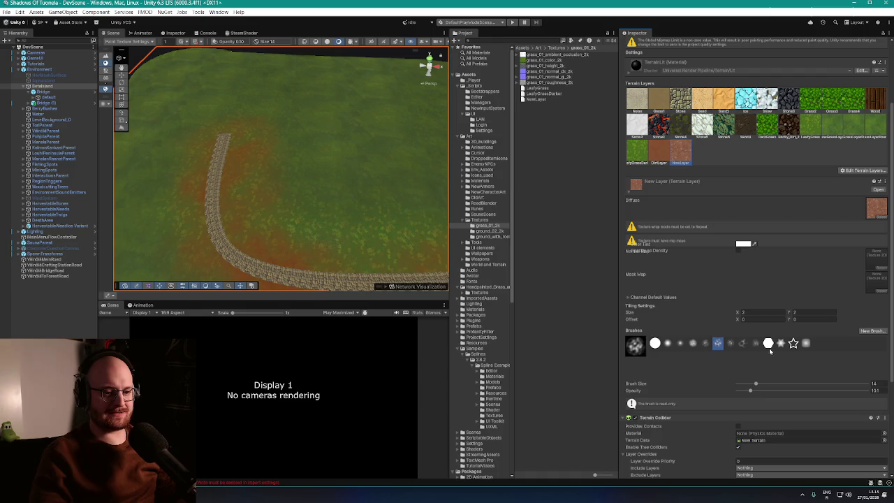
{"action": "left_click", "coordinate": [807, 344]}
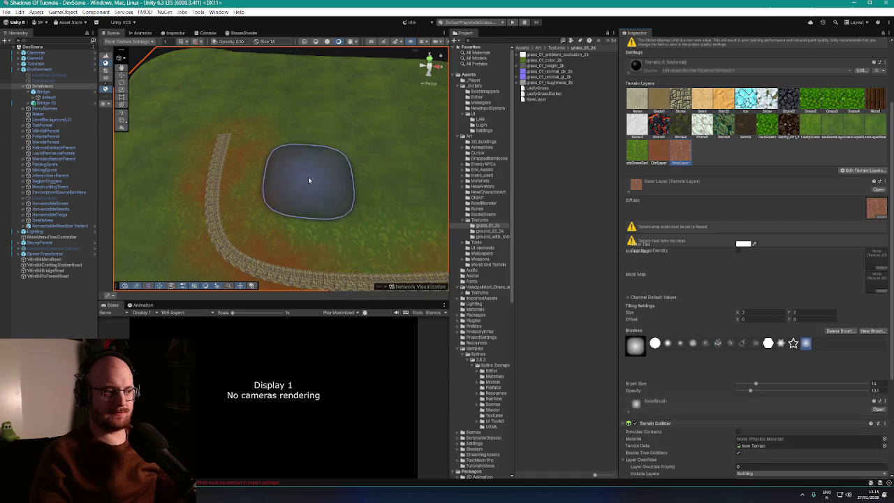
- Paint reddish-brown rocky dirt across the grass beside the curving stone path
{"action": "mouse_move", "coordinate": [313, 108]}
{"action": "left_mouse_down"}
{"action": "mouse_move", "coordinate": [350, 198]}
{"action": "mouse_move", "coordinate": [374, 195]}
{"action": "mouse_move", "coordinate": [373, 185]}
{"action": "mouse_move", "coordinate": [371, 195]}
{"action": "mouse_move", "coordinate": [405, 195]}
{"action": "left_mouse_up"}
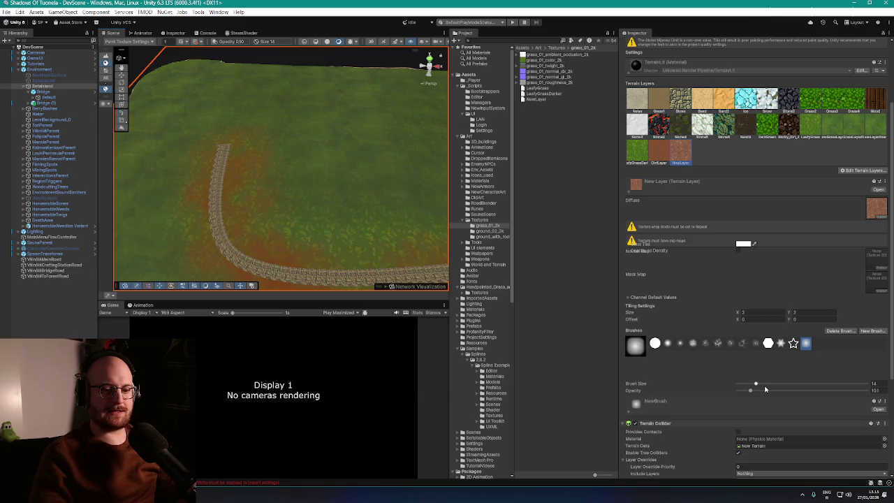
{"action": "scroll", "coordinate": [335, 189], "scroll_direction": "up", "scroll_amount": 3}
{"action": "mouse_move", "coordinate": [335, 189]}
{"action": "left_mouse_down"}
{"action": "mouse_move", "coordinate": [281, 194]}
{"action": "mouse_move", "coordinate": [348, 187]}
{"action": "left_mouse_up"}
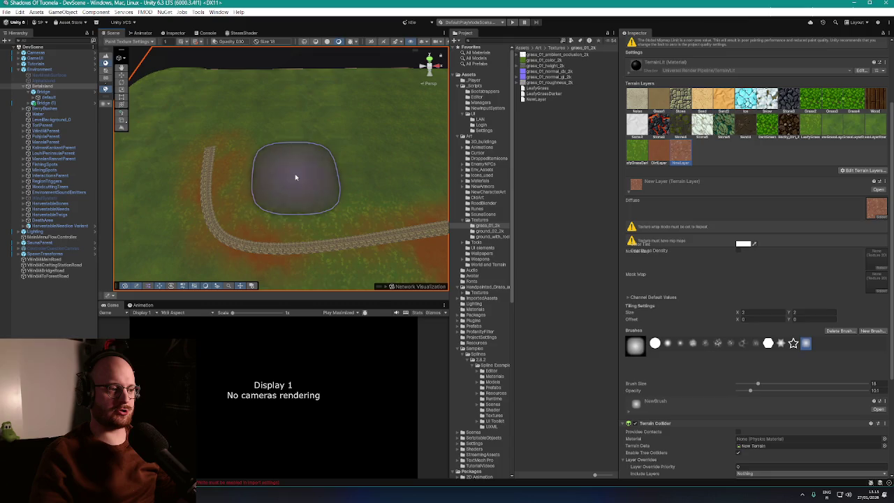
{"action": "mouse_move", "coordinate": [295, 177]}
{"action": "left_mouse_down"}
{"action": "mouse_move", "coordinate": [293, 163]}
{"action": "mouse_move", "coordinate": [313, 138]}
{"action": "mouse_move", "coordinate": [307, 119]}
{"action": "mouse_move", "coordinate": [351, 119]}
{"action": "mouse_move", "coordinate": [315, 128]}
{"action": "mouse_move", "coordinate": [315, 163]}
{"action": "left_mouse_up"}
{"action": "scroll", "coordinate": [307, 157], "scroll_direction": "up", "scroll_amount": 5}
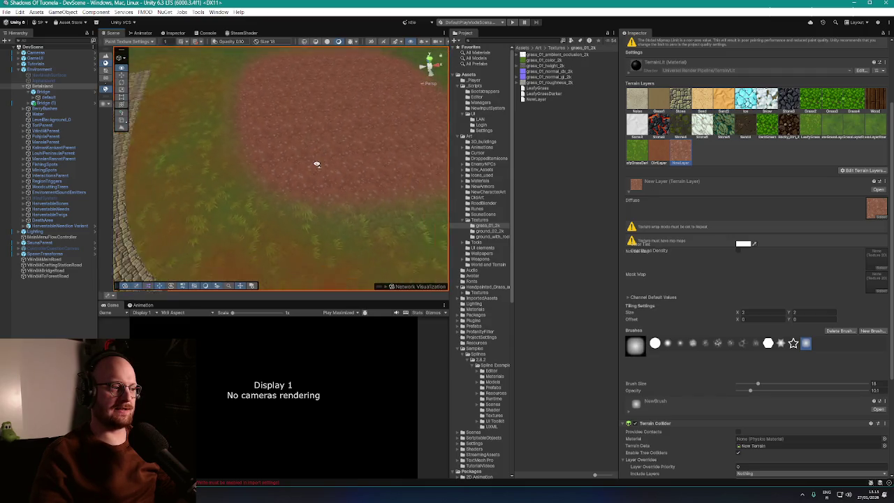
{"action": "scroll", "coordinate": [311, 168], "scroll_direction": "down", "scroll_amount": 3}
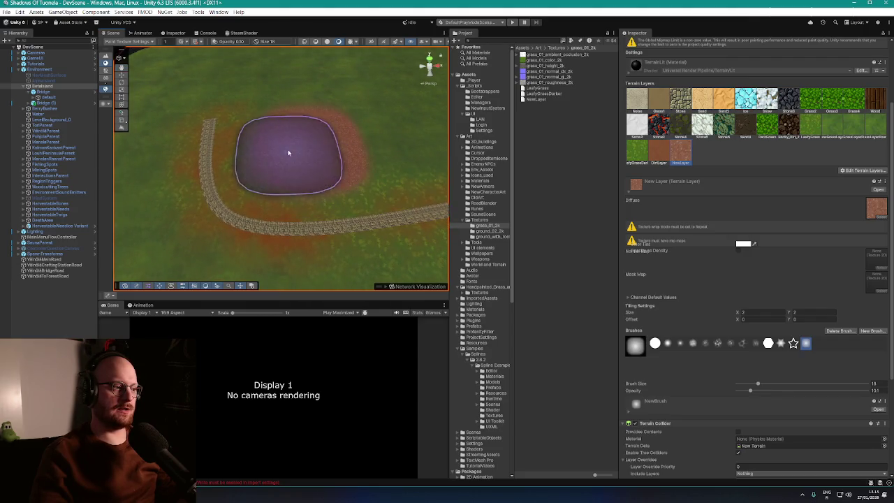
{"action": "mouse_move", "coordinate": [283, 127]}
{"action": "left_mouse_down"}
{"action": "mouse_move", "coordinate": [280, 144]}
{"action": "mouse_move", "coordinate": [314, 160]}
{"action": "mouse_move", "coordinate": [364, 154]}
{"action": "mouse_move", "coordinate": [351, 132]}
{"action": "mouse_move", "coordinate": [280, 121]}
{"action": "mouse_move", "coordinate": [305, 119]}
{"action": "mouse_move", "coordinate": [328, 136]}
{"action": "mouse_move", "coordinate": [265, 149]}
{"action": "mouse_move", "coordinate": [366, 149]}
{"action": "left_mouse_up"}
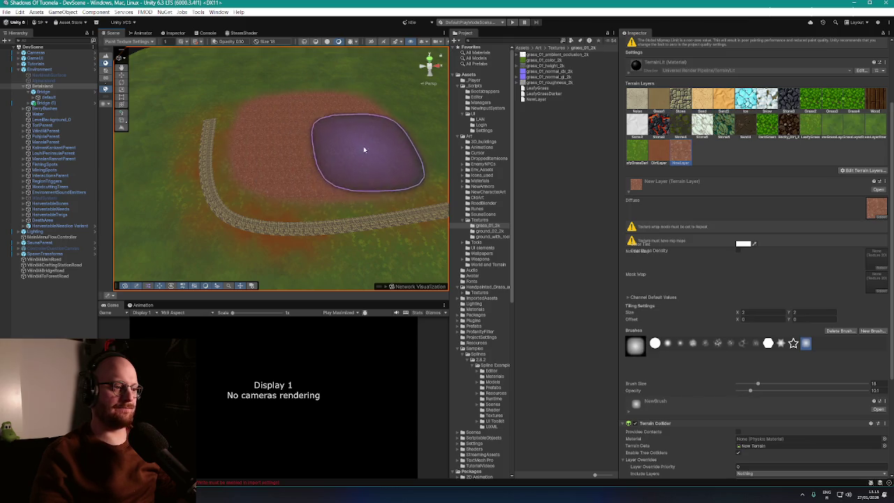
{"action": "scroll", "coordinate": [366, 149], "scroll_direction": "down", "scroll_amount": 3}
{"action": "scroll", "coordinate": [371, 126], "scroll_direction": "up", "scroll_amount": 5}
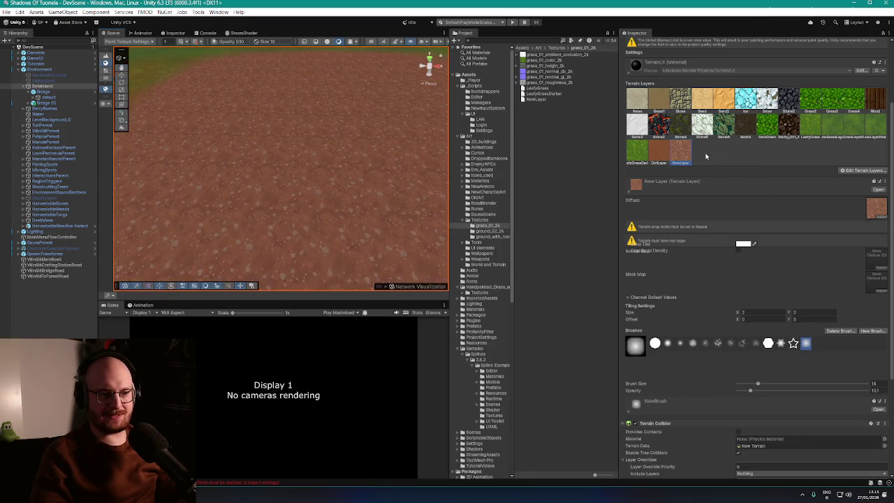
{"action": "left_click", "coordinate": [860, 171]}
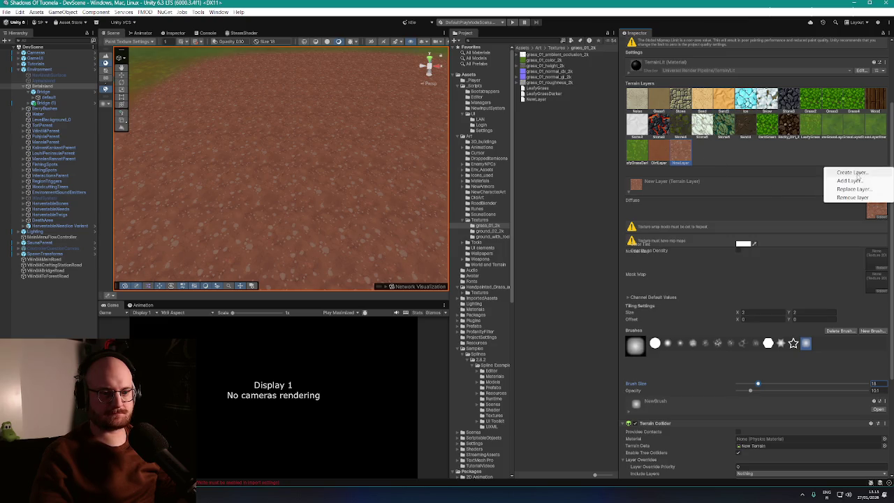
- Create terrain layer NewLayer 1 from a reddish-brown 'ground' dirt texture and select it for painting
{"action": "left_click", "coordinate": [828, 172]}
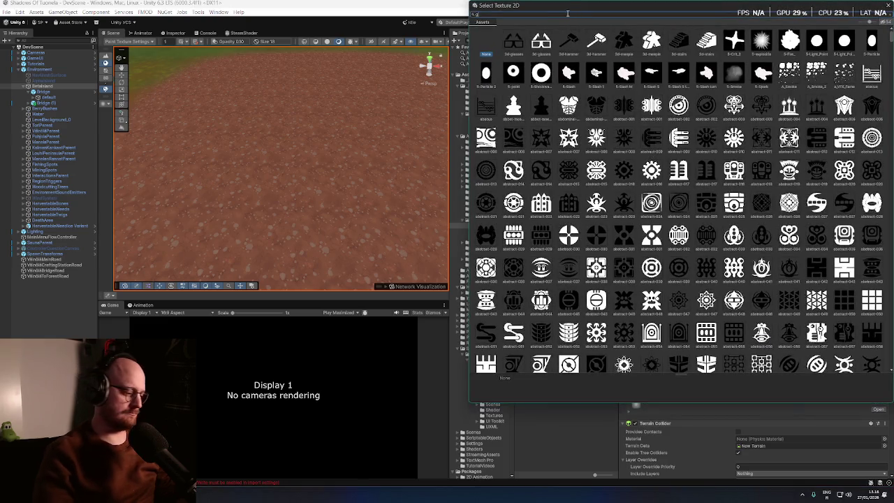
{"action": "type", "text": "ground"}
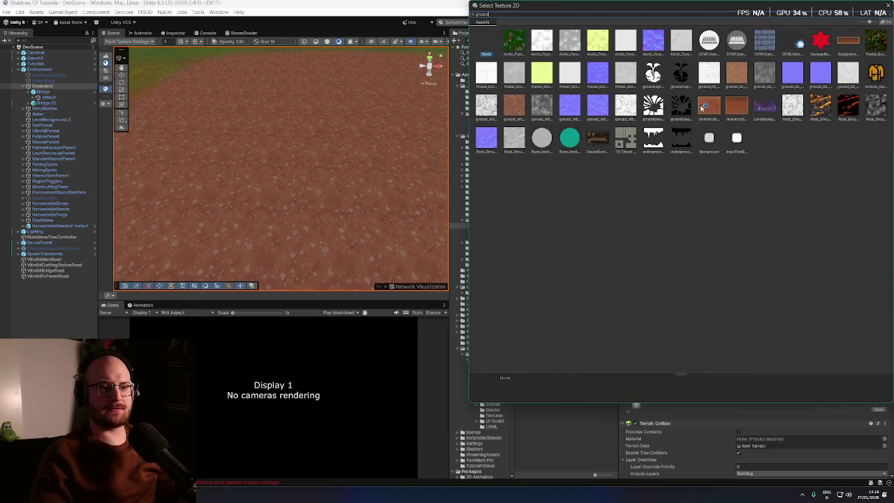
{"action": "double_click", "coordinate": [739, 81]}
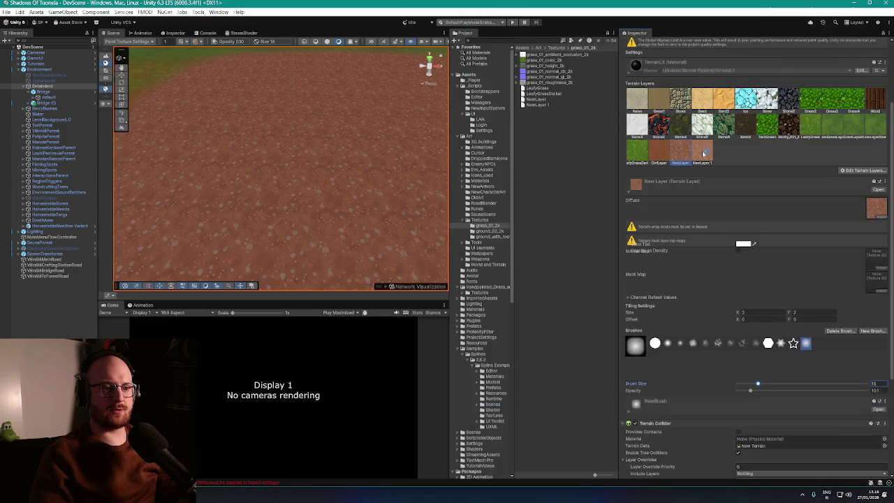
{"action": "left_click", "coordinate": [704, 155]}
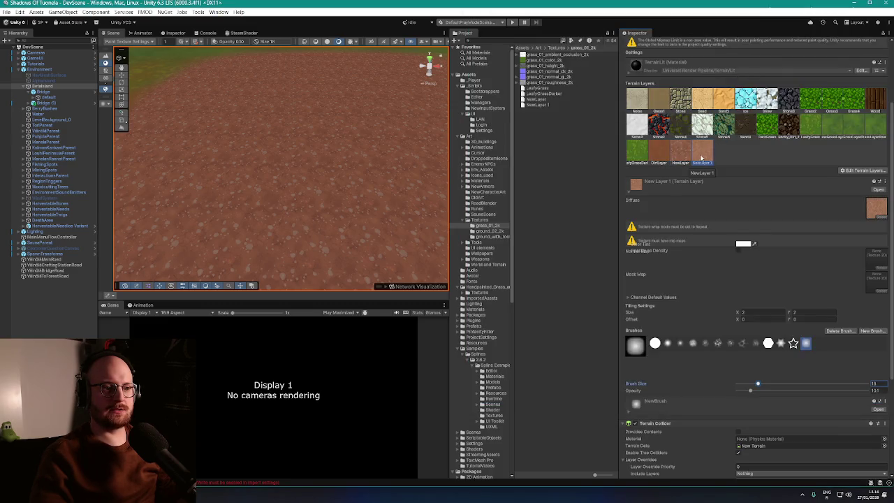
{"action": "left_click", "coordinate": [679, 154]}
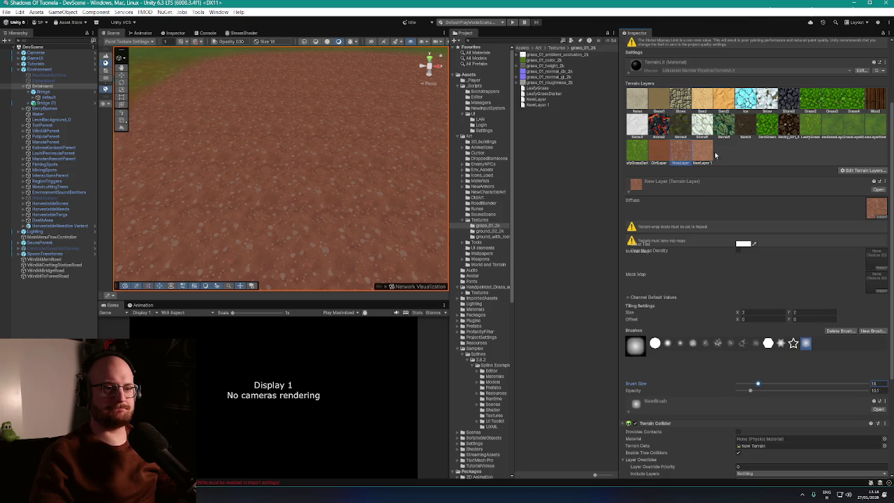
{"action": "left_click", "coordinate": [705, 153]}
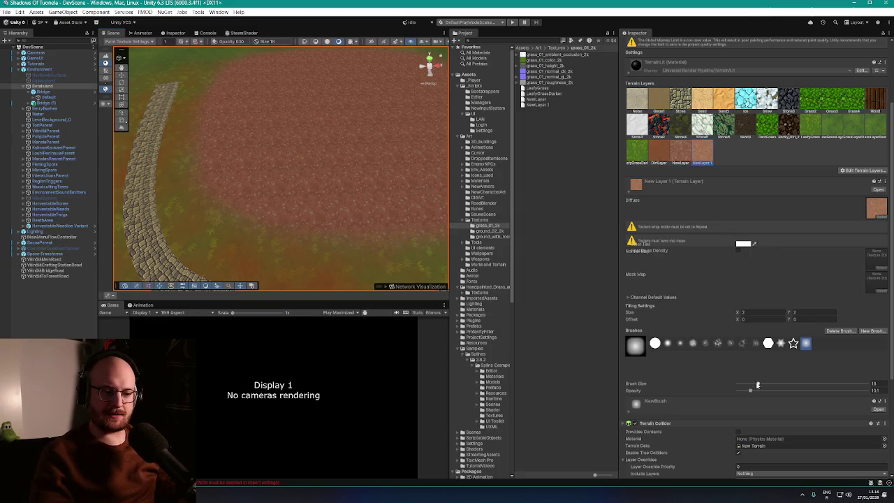
{"action": "scroll", "coordinate": [696, 382], "scroll_direction": "down", "scroll_amount": 1}
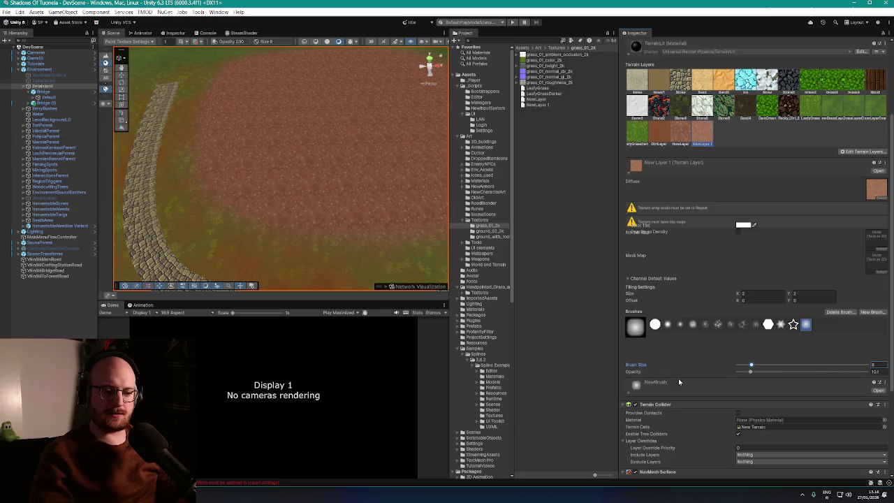
- Switch to a smaller soft round brush of size 4 and move the view over the dirt patch
{"action": "left_click", "coordinate": [668, 325]}
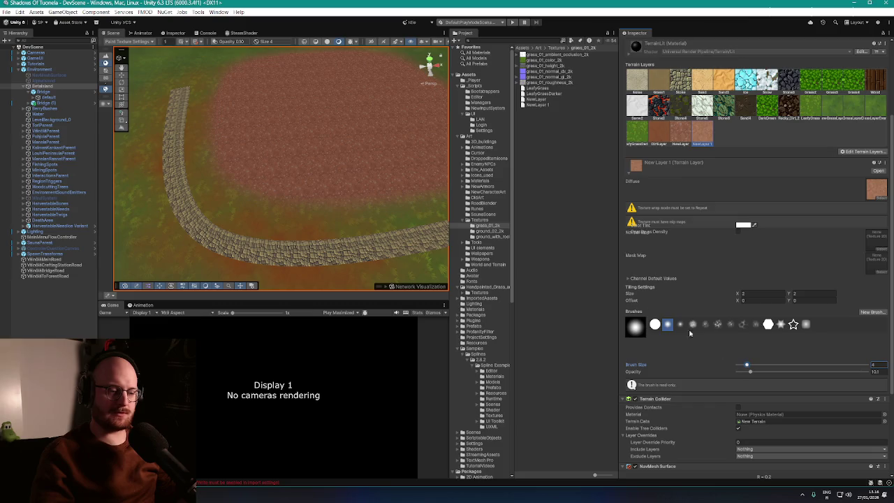
{"action": "mouse_move", "coordinate": [254, 175]}
{"action": "left_mouse_down"}
{"action": "mouse_move", "coordinate": [246, 200]}
{"action": "mouse_move", "coordinate": [264, 178]}
{"action": "mouse_move", "coordinate": [280, 211]}
{"action": "left_mouse_up"}
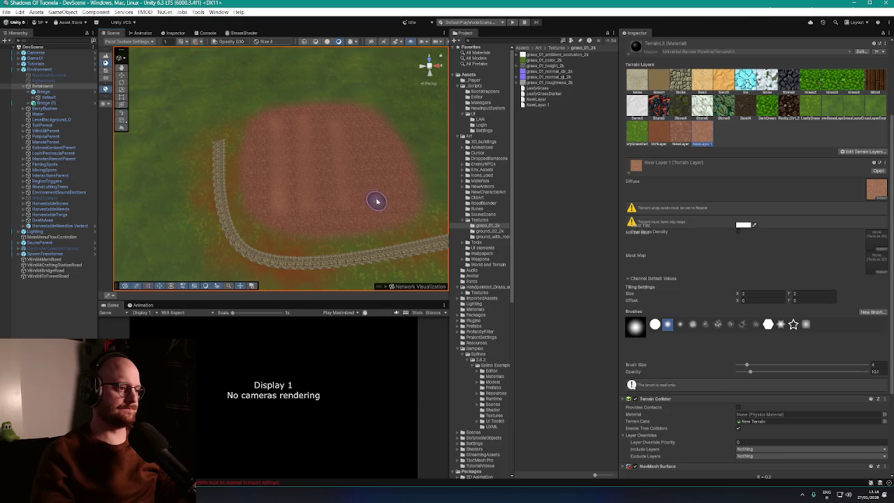
{"action": "scroll", "coordinate": [361, 174], "scroll_direction": "up", "scroll_amount": 4}
{"action": "mouse_move", "coordinate": [361, 160]}
{"action": "left_mouse_down"}
{"action": "mouse_move", "coordinate": [371, 91]}
{"action": "mouse_move", "coordinate": [362, 91]}
{"action": "mouse_move", "coordinate": [389, 116]}
{"action": "left_mouse_up"}
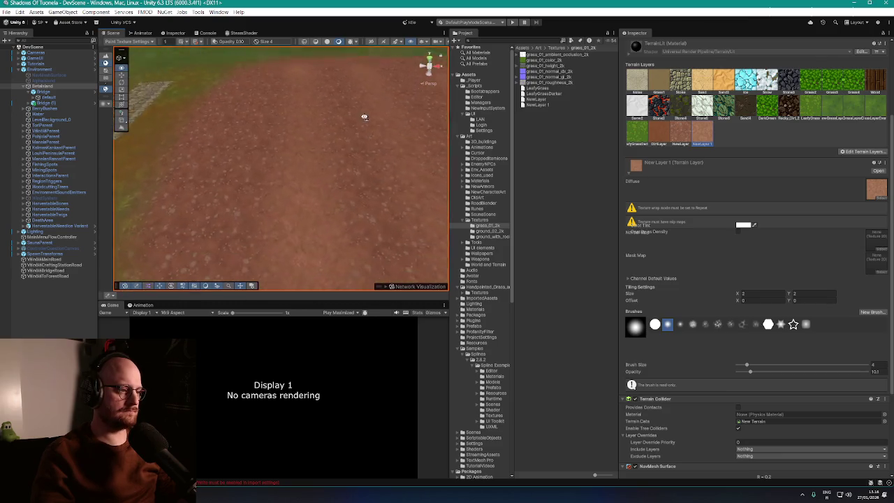
{"action": "scroll", "coordinate": [366, 132], "scroll_direction": "down", "scroll_amount": 5}
{"action": "mouse_move", "coordinate": [300, 154]}
{"action": "left_mouse_down"}
{"action": "mouse_move", "coordinate": [308, 173]}
{"action": "mouse_move", "coordinate": [279, 179]}
{"action": "left_mouse_up"}
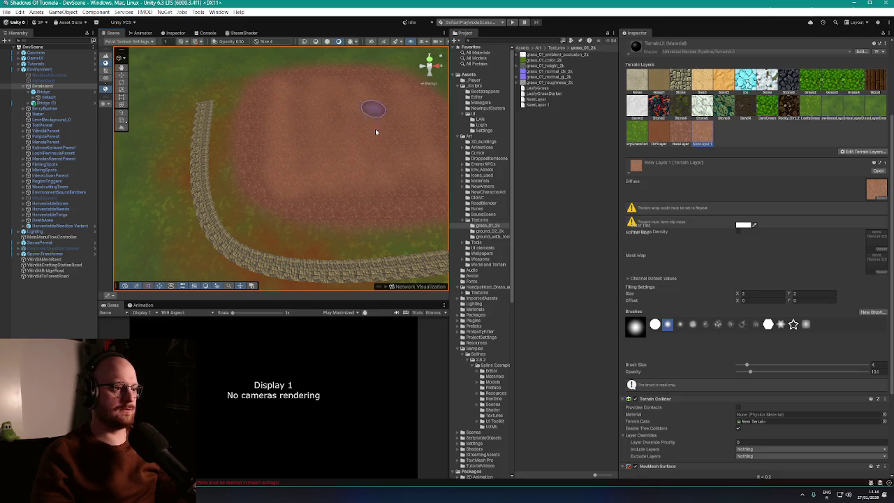
- Inspect the clearing beside the path up close, then choose Leafy Grass as the paint layer
{"action": "left_click_drag", "start_coordinate": [376, 154], "coordinate": [266, 182]}
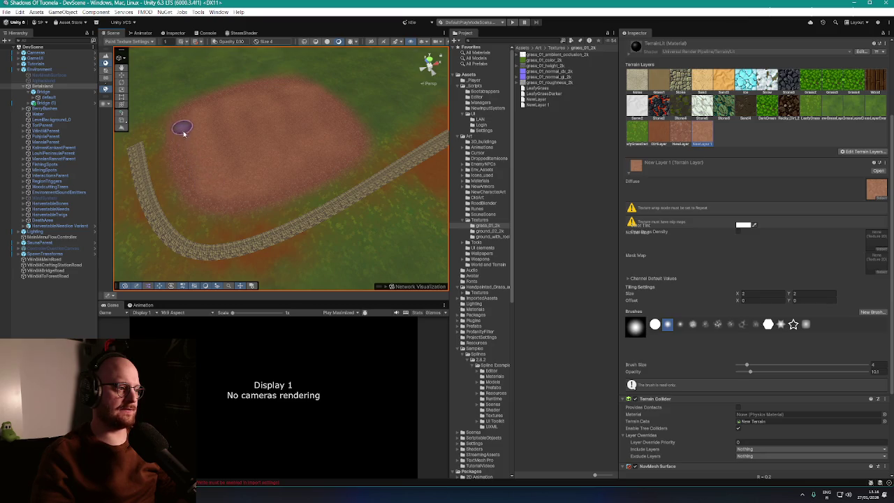
{"action": "scroll", "coordinate": [266, 132], "scroll_direction": "up", "scroll_amount": 10}
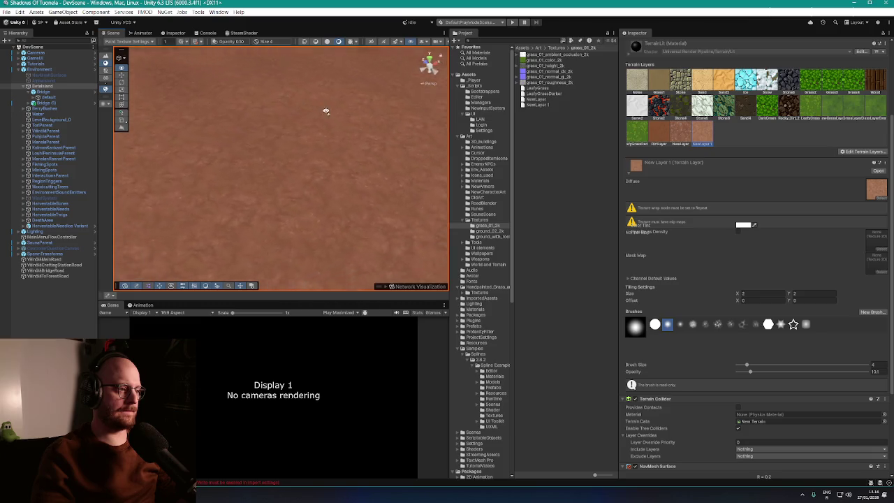
{"action": "scroll", "coordinate": [326, 110], "scroll_direction": "down", "scroll_amount": 10}
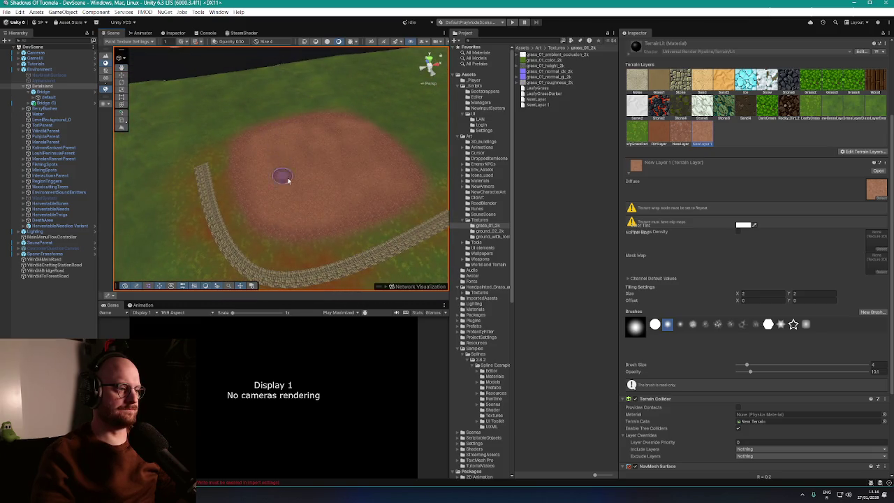
{"action": "mouse_move", "coordinate": [288, 179]}
{"action": "left_mouse_down"}
{"action": "mouse_move", "coordinate": [322, 194]}
{"action": "mouse_move", "coordinate": [250, 163]}
{"action": "mouse_move", "coordinate": [253, 146]}
{"action": "mouse_move", "coordinate": [288, 158]}
{"action": "mouse_move", "coordinate": [312, 181]}
{"action": "mouse_move", "coordinate": [300, 182]}
{"action": "mouse_move", "coordinate": [333, 184]}
{"action": "left_mouse_up"}
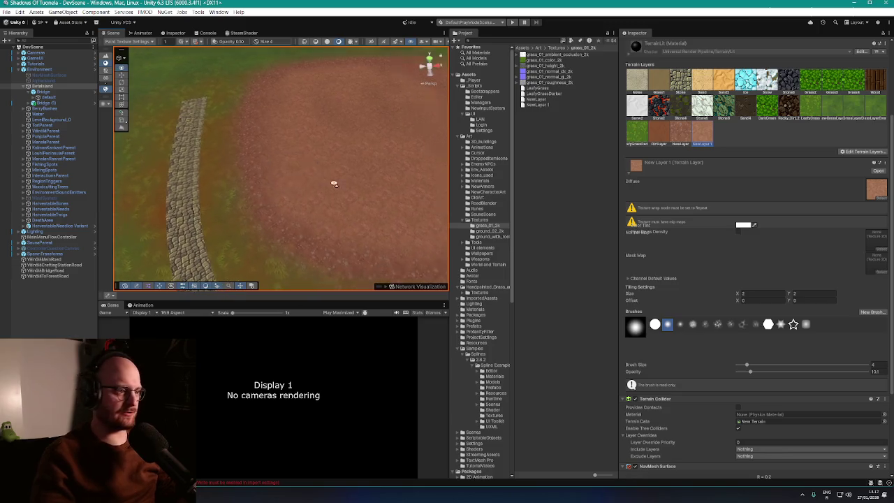
{"action": "scroll", "coordinate": [334, 183], "scroll_direction": "down", "scroll_amount": 5}
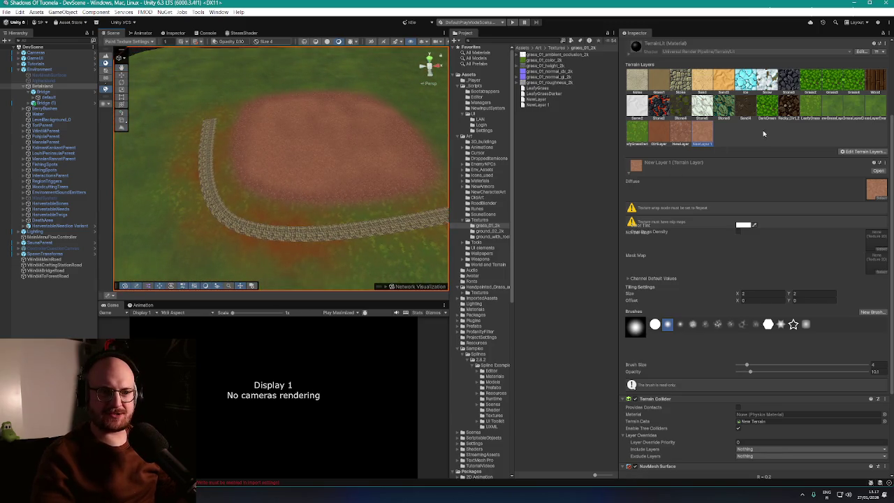
{"action": "scroll", "coordinate": [777, 136], "scroll_direction": "down", "scroll_amount": 1}
{"action": "left_click", "coordinate": [812, 95]}
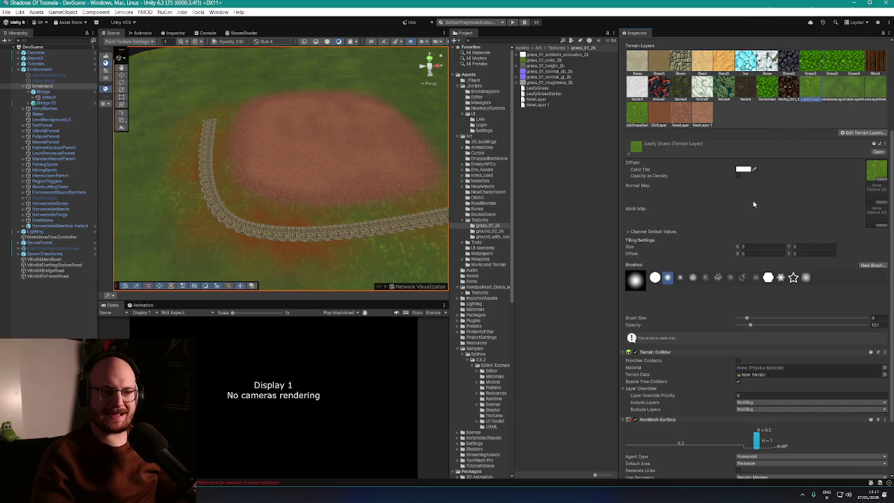
- Set the Leafy Grass brush to size 3 and lower its opacity slightly
{"action": "scroll", "coordinate": [726, 336], "scroll_direction": "down", "scroll_amount": 1}
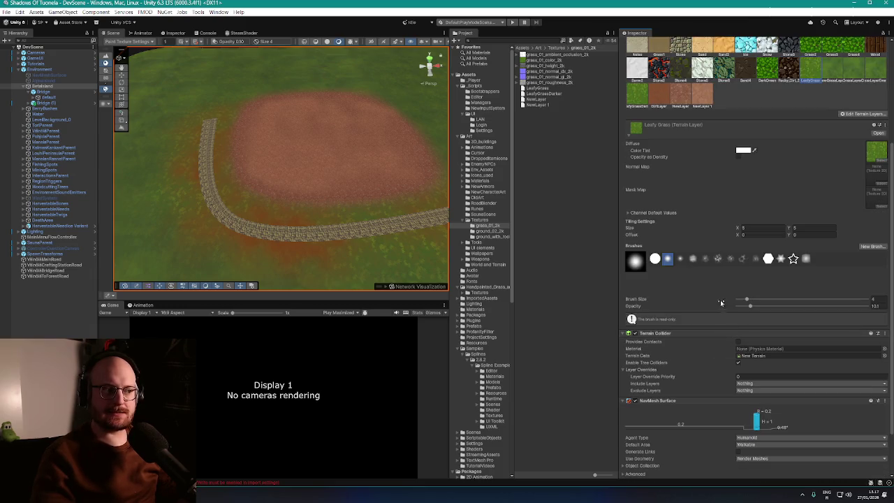
{"action": "scroll", "coordinate": [707, 300], "scroll_direction": "down", "scroll_amount": 1}
{"action": "scroll", "coordinate": [706, 298], "scroll_direction": "down", "scroll_amount": 1}
{"action": "scroll", "coordinate": [698, 311], "scroll_direction": "down", "scroll_amount": 1}
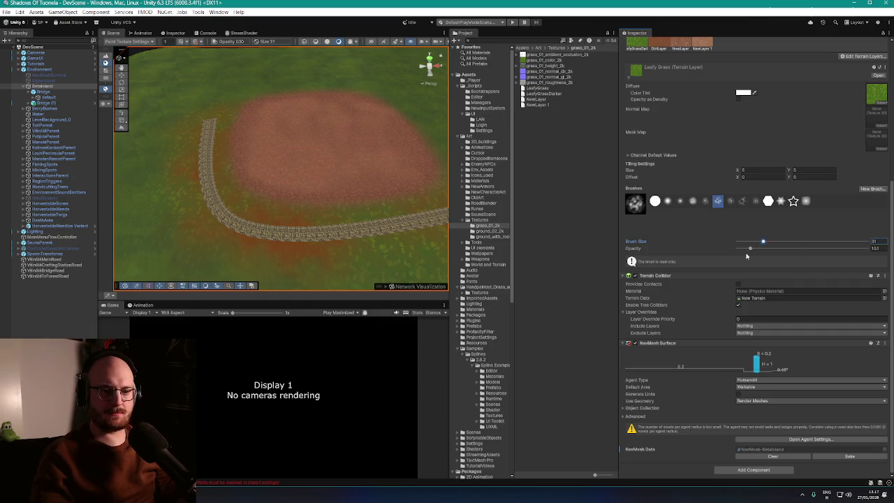
{"action": "left_click_drag", "start_coordinate": [747, 250], "coordinate": [745, 250]}
- Scatter faint Leafy Grass patches across the dirt clearing, zooming around it as you go
{"action": "mouse_move", "coordinate": [333, 144]}
{"action": "left_mouse_down"}
{"action": "mouse_move", "coordinate": [400, 176]}
{"action": "mouse_move", "coordinate": [398, 146]}
{"action": "mouse_move", "coordinate": [369, 126]}
{"action": "mouse_move", "coordinate": [353, 133]}
{"action": "mouse_move", "coordinate": [371, 154]}
{"action": "left_mouse_up"}
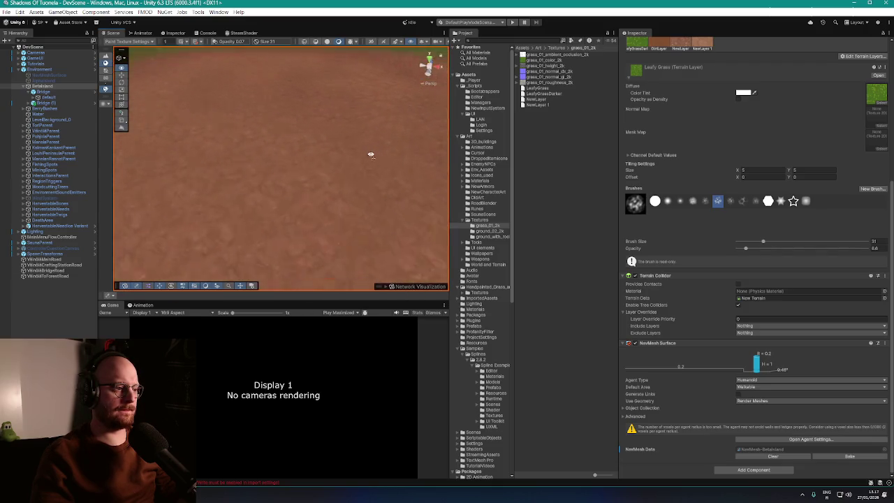
{"action": "scroll", "coordinate": [345, 144], "scroll_direction": "down", "scroll_amount": 5}
{"action": "scroll", "coordinate": [318, 154], "scroll_direction": "up", "scroll_amount": 5}
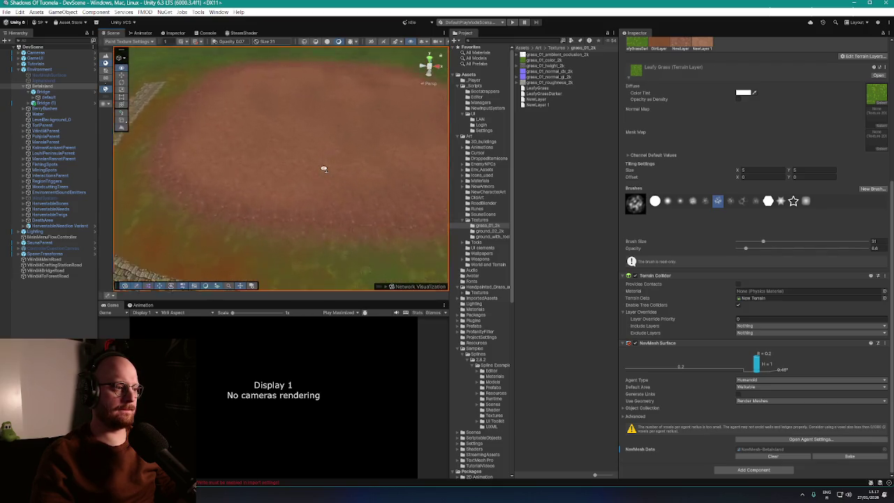
{"action": "scroll", "coordinate": [332, 144], "scroll_direction": "down", "scroll_amount": 5}
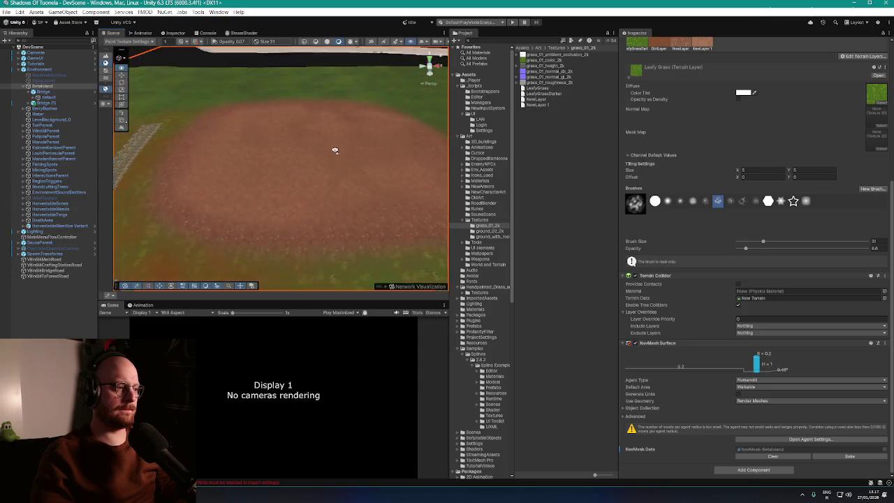
{"action": "scroll", "coordinate": [325, 145], "scroll_direction": "up", "scroll_amount": 5}
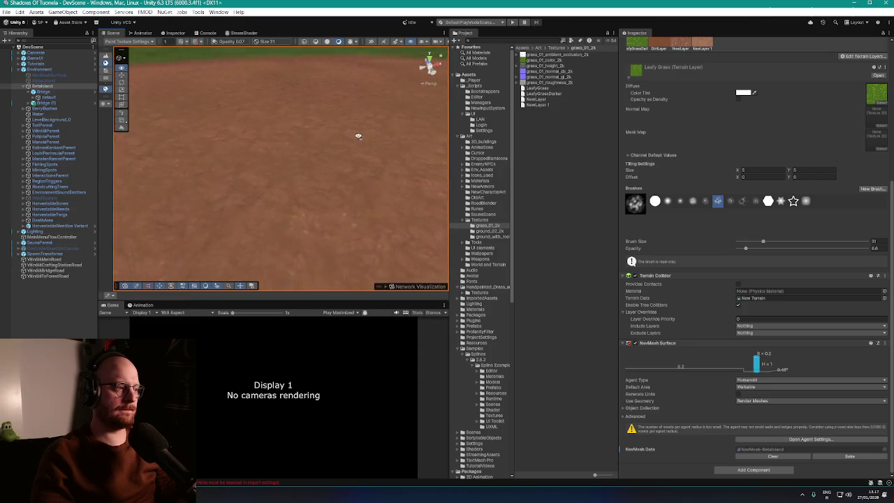
{"action": "scroll", "coordinate": [377, 143], "scroll_direction": "down", "scroll_amount": 5}
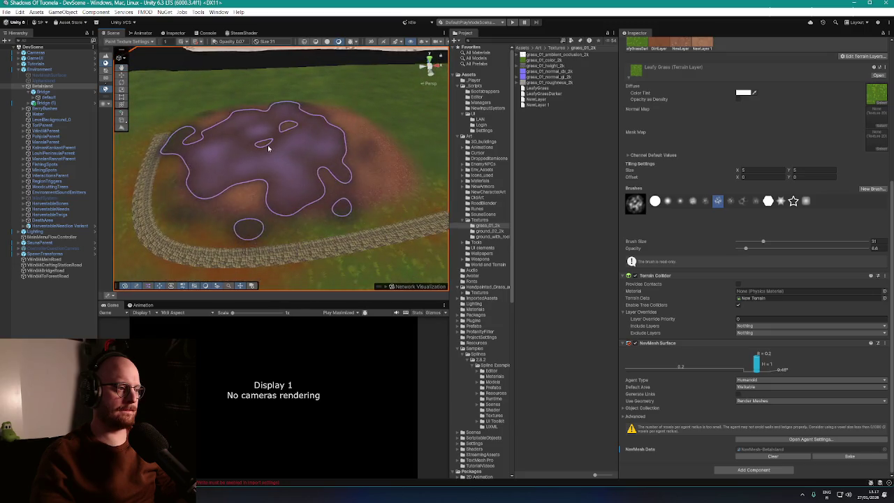
{"action": "scroll", "coordinate": [299, 140], "scroll_direction": "up", "scroll_amount": 5}
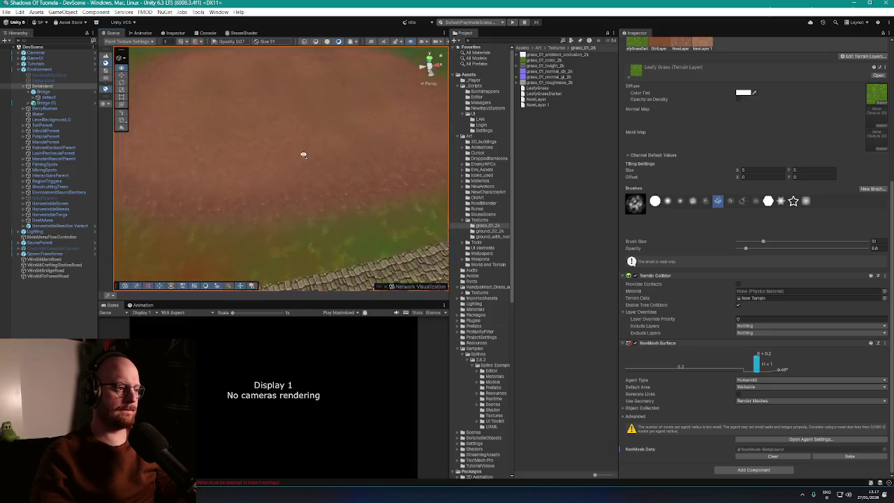
{"action": "scroll", "coordinate": [286, 118], "scroll_direction": "down", "scroll_amount": 5}
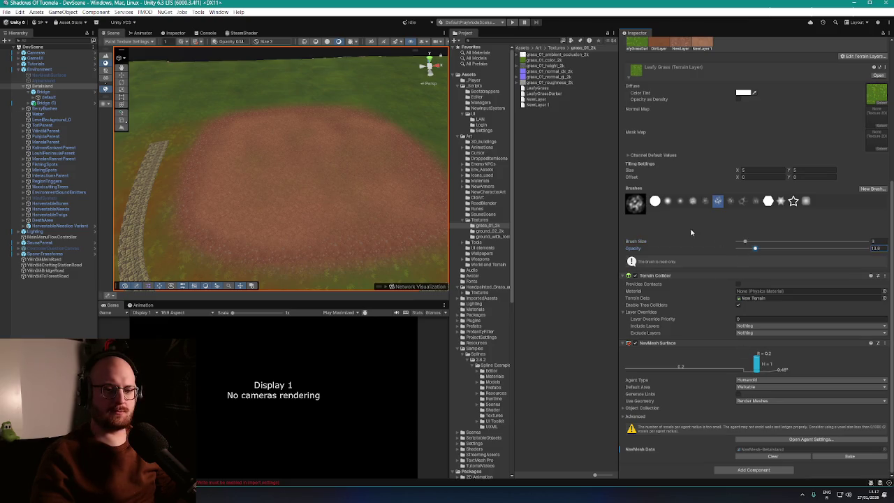
{"action": "scroll", "coordinate": [308, 207], "scroll_direction": "up", "scroll_amount": 1}
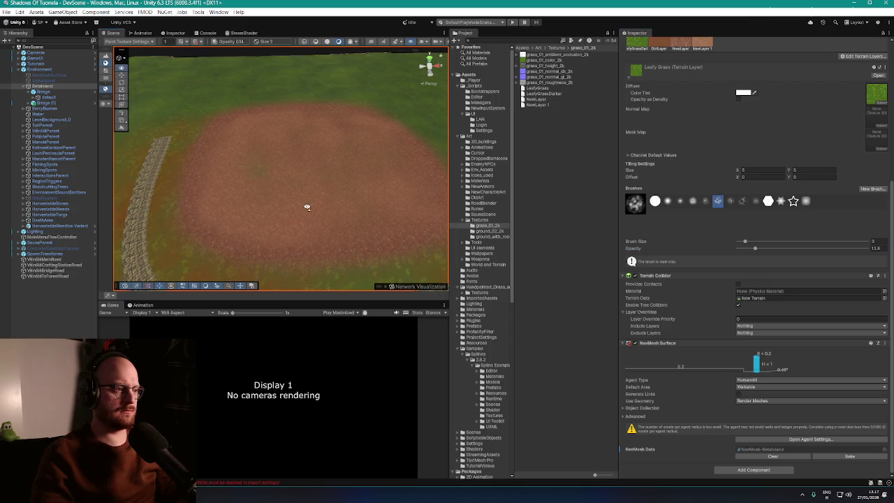
{"action": "scroll", "coordinate": [287, 202], "scroll_direction": "up", "scroll_amount": 3}
{"action": "scroll", "coordinate": [300, 204], "scroll_direction": "down", "scroll_amount": 5}
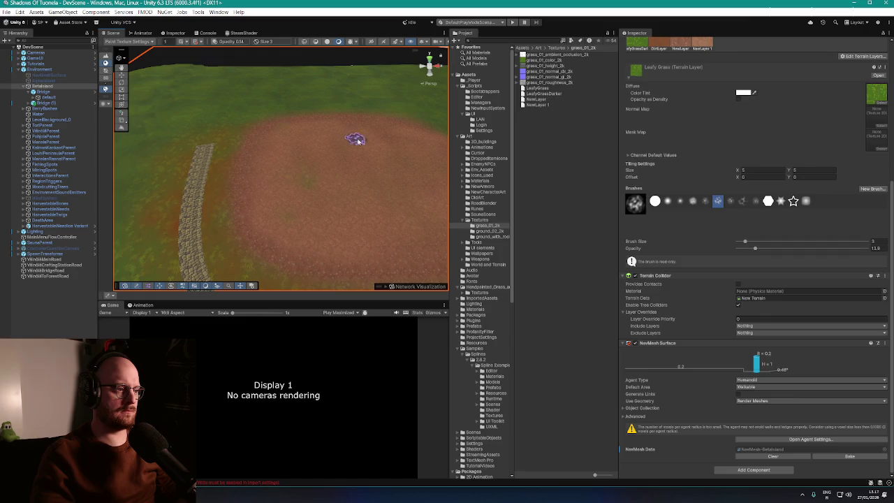
{"action": "scroll", "coordinate": [405, 205], "scroll_direction": "up", "scroll_amount": 5}
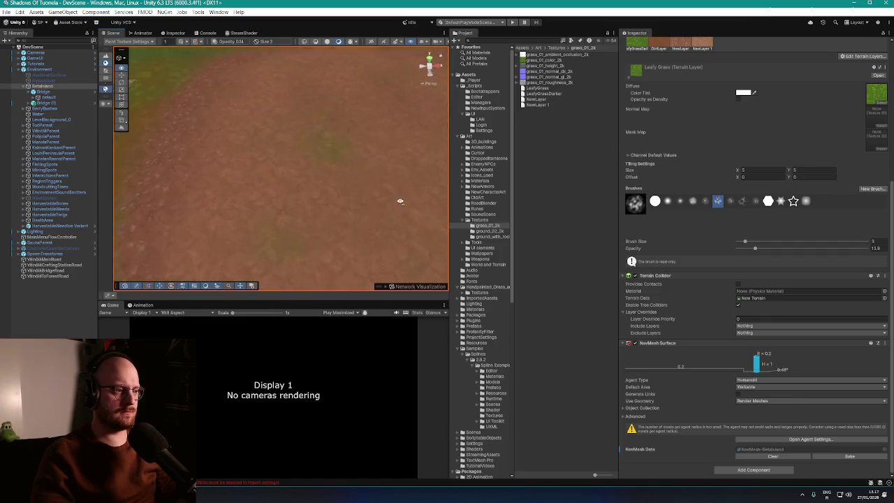
{"action": "scroll", "coordinate": [404, 187], "scroll_direction": "down", "scroll_amount": 5}
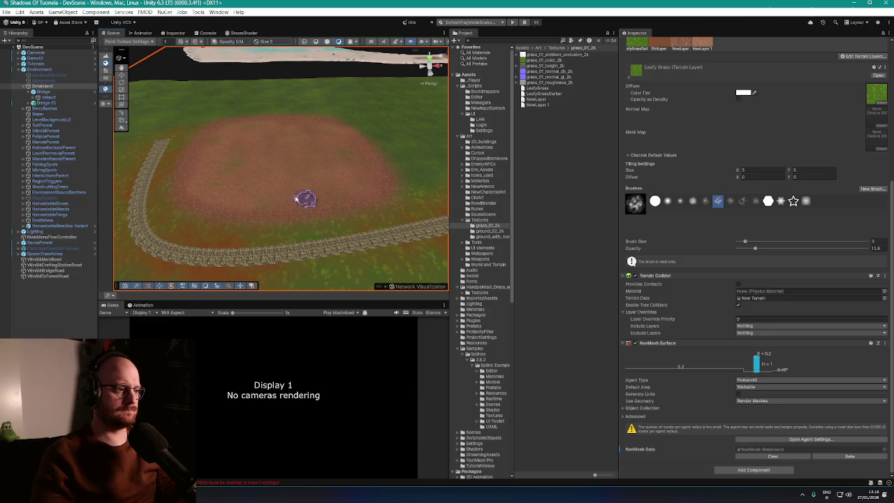
- Look down over the dirt clearing and bring up the Edit Terrain Layers options
{"action": "left_click_drag", "start_coordinate": [296, 199], "coordinate": [305, 172]}
{"action": "scroll", "coordinate": [309, 184], "scroll_direction": "up", "scroll_amount": 5}
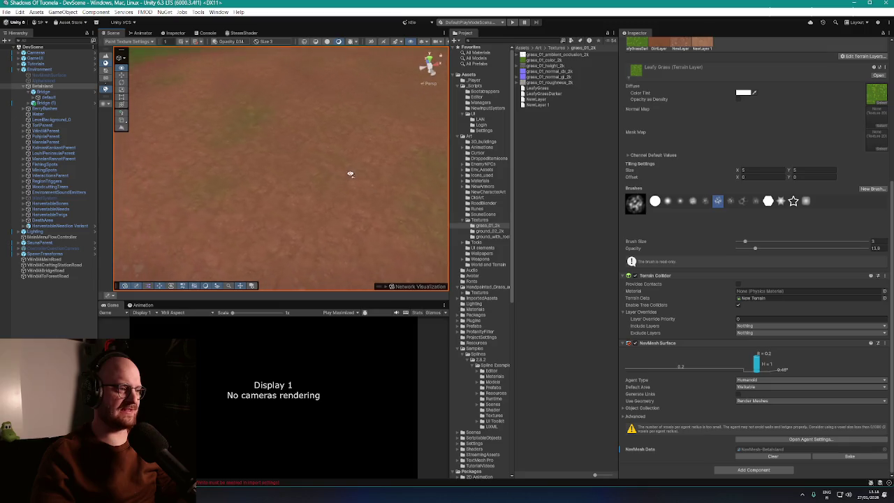
{"action": "scroll", "coordinate": [351, 174], "scroll_direction": "down", "scroll_amount": 5}
{"action": "scroll", "coordinate": [347, 175], "scroll_direction": "up", "scroll_amount": 2}
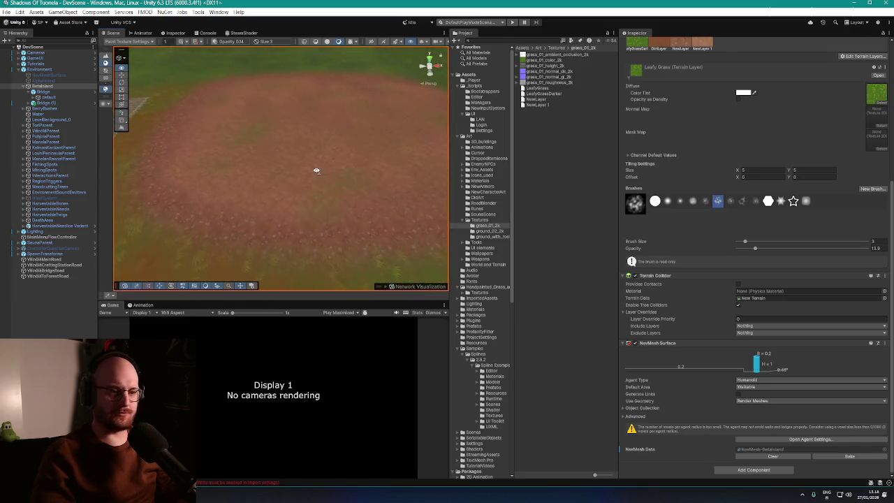
{"action": "scroll", "coordinate": [718, 240], "scroll_direction": "up", "scroll_amount": 5}
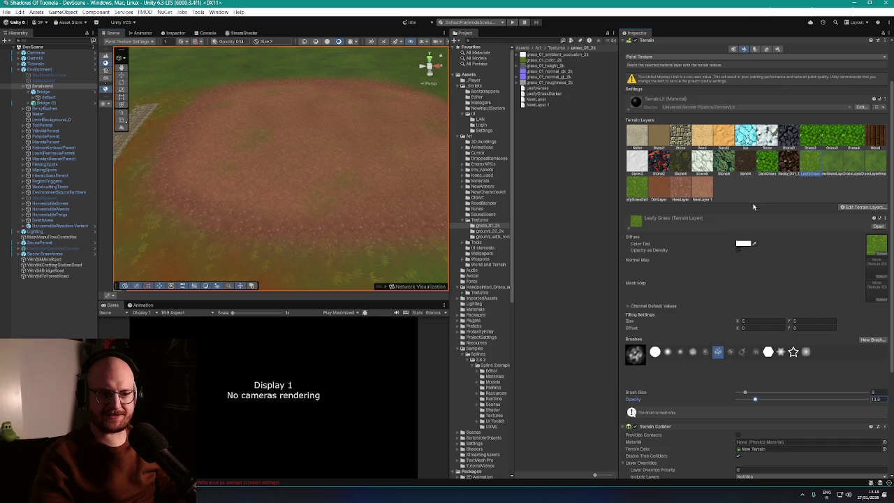
{"action": "left_click", "coordinate": [866, 208]}
- Create NewLayer 2 from the Grass_Mud texture and make it the active paint layer
{"action": "left_click", "coordinate": [849, 208]}
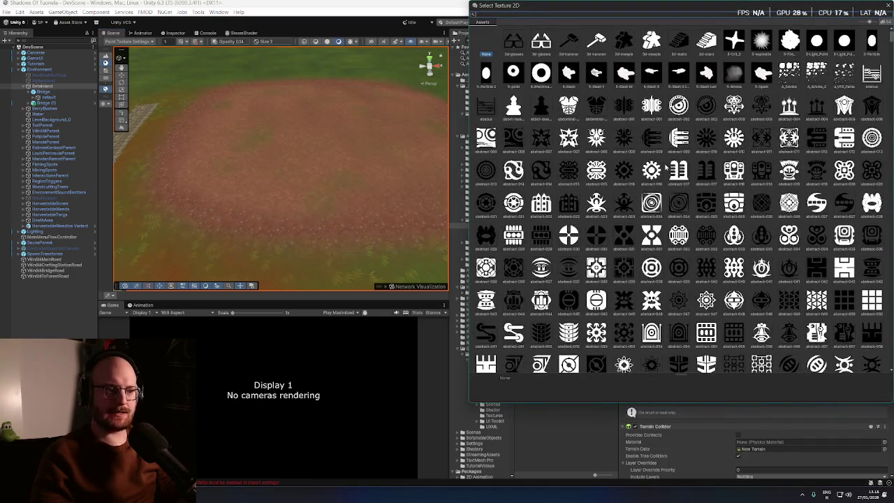
{"action": "mouse_move", "coordinate": [548, 13]}
{"action": "left_mouse_down"}
{"action": "mouse_move", "coordinate": [320, 181]}
{"action": "mouse_move", "coordinate": [256, 57]}
{"action": "left_mouse_up"}
{"action": "left_click", "coordinate": [250, 58]}
{"action": "left_click_drag", "start_coordinate": [452, 56], "coordinate": [449, 54]}
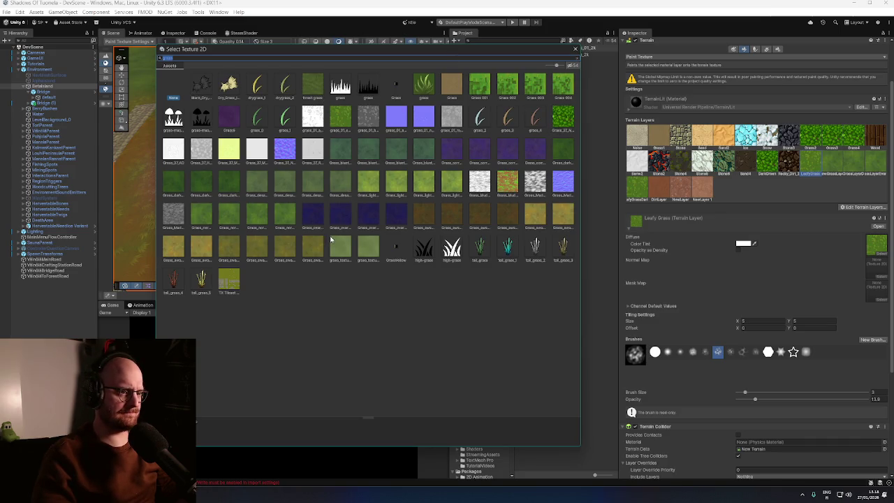
{"action": "left_click", "coordinate": [509, 185]}
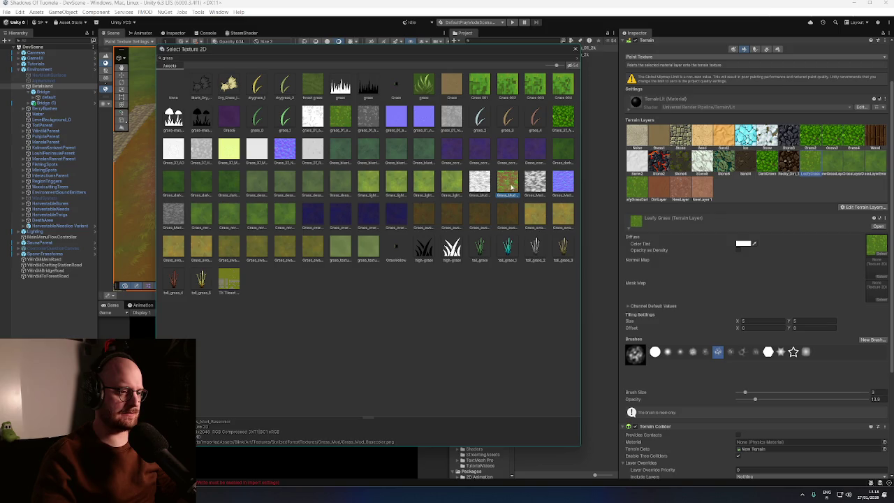
{"action": "double_click", "coordinate": [509, 183]}
{"action": "left_click", "coordinate": [725, 187]}
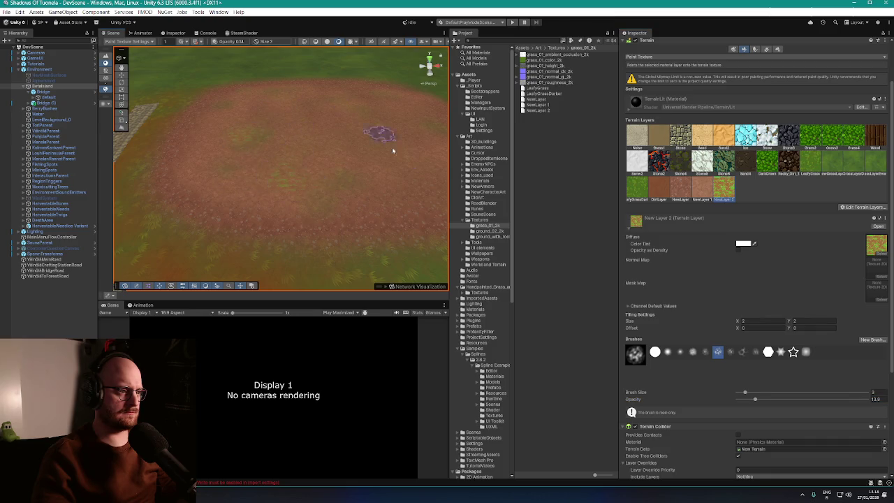
- Enlarge the New Layer 2 brush to size 18 and paint faint grass over the clearing
{"action": "scroll", "coordinate": [313, 196], "scroll_direction": "up", "scroll_amount": 5}
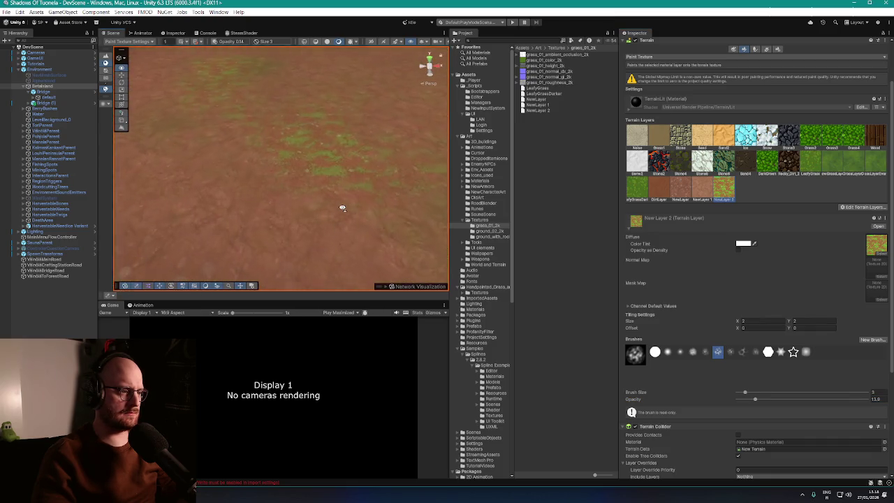
{"action": "scroll", "coordinate": [340, 202], "scroll_direction": "down", "scroll_amount": 5}
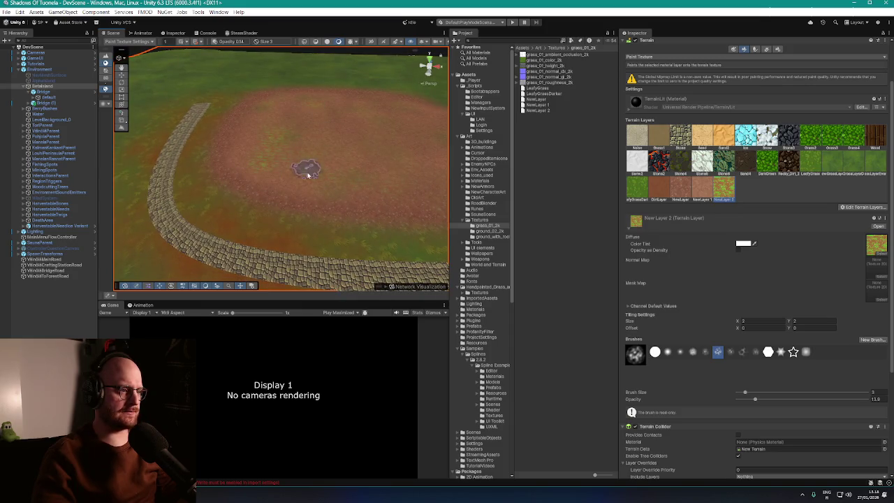
{"action": "scroll", "coordinate": [370, 142], "scroll_direction": "up", "scroll_amount": 3}
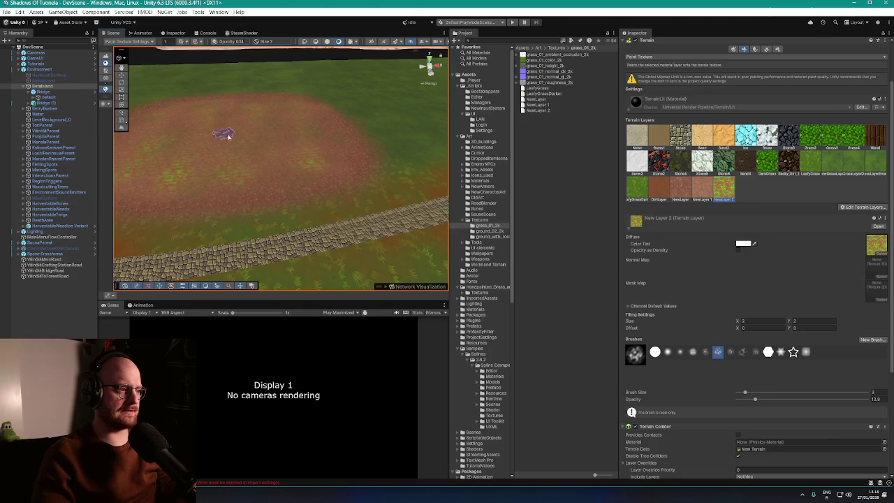
{"action": "scroll", "coordinate": [223, 135], "scroll_direction": "down", "scroll_amount": 3}
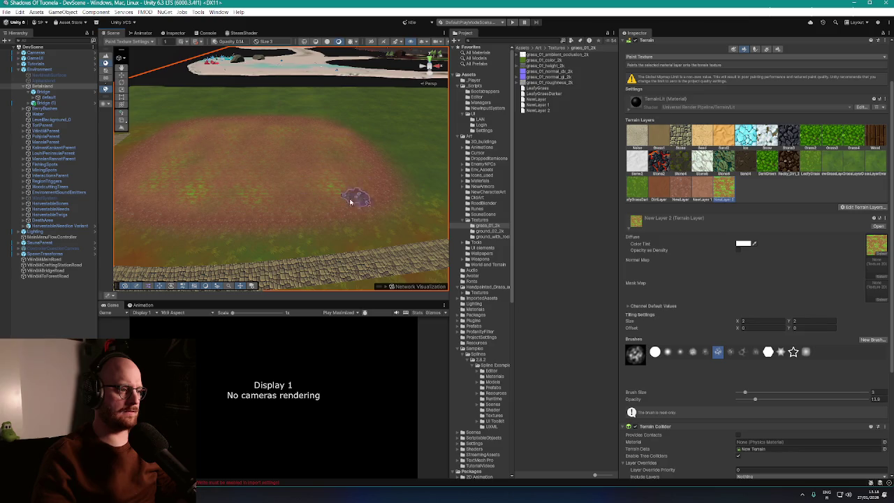
{"action": "left_click", "coordinate": [759, 394]}
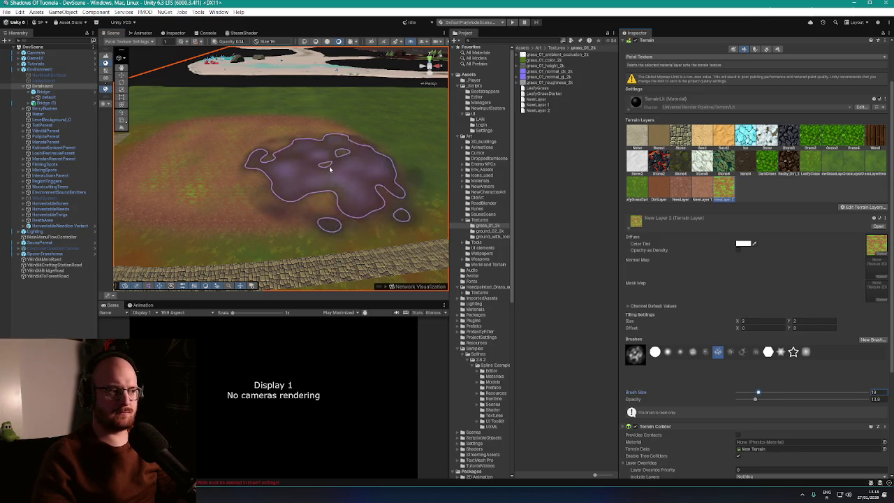
{"action": "mouse_move", "coordinate": [299, 190]}
{"action": "left_mouse_down"}
{"action": "mouse_move", "coordinate": [336, 190]}
{"action": "mouse_move", "coordinate": [365, 161]}
{"action": "mouse_move", "coordinate": [335, 172]}
{"action": "mouse_move", "coordinate": [356, 248]}
{"action": "mouse_move", "coordinate": [364, 216]}
{"action": "mouse_move", "coordinate": [351, 226]}
{"action": "mouse_move", "coordinate": [345, 200]}
{"action": "mouse_move", "coordinate": [356, 199]}
{"action": "left_mouse_up"}
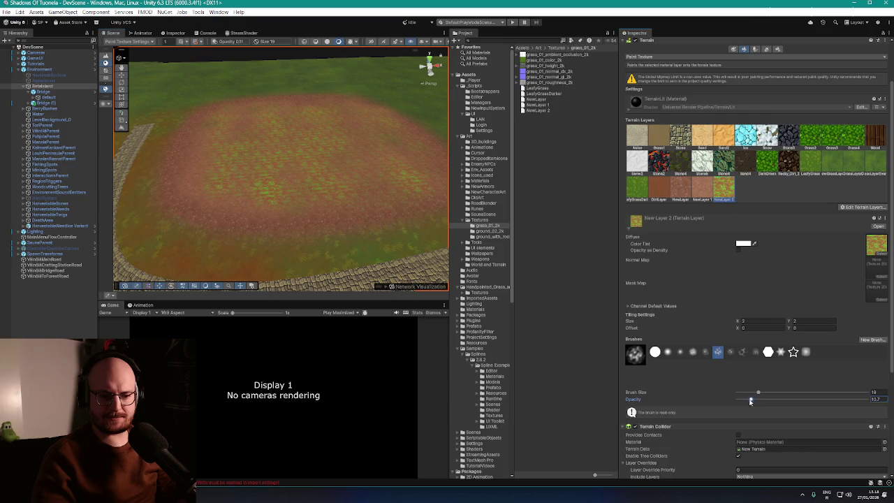
{"action": "scroll", "coordinate": [383, 142], "scroll_direction": "down", "scroll_amount": 5}
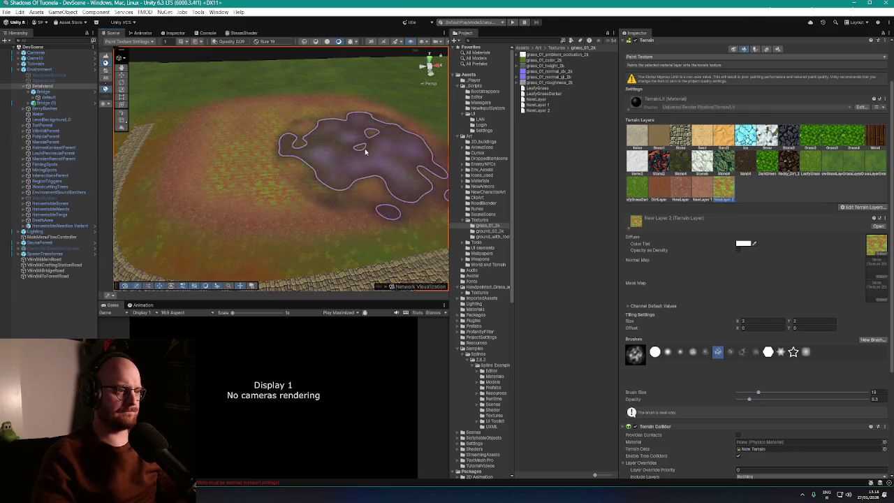
{"action": "scroll", "coordinate": [361, 158], "scroll_direction": "up", "scroll_amount": 5}
{"action": "scroll", "coordinate": [361, 157], "scroll_direction": "up", "scroll_amount": 8}
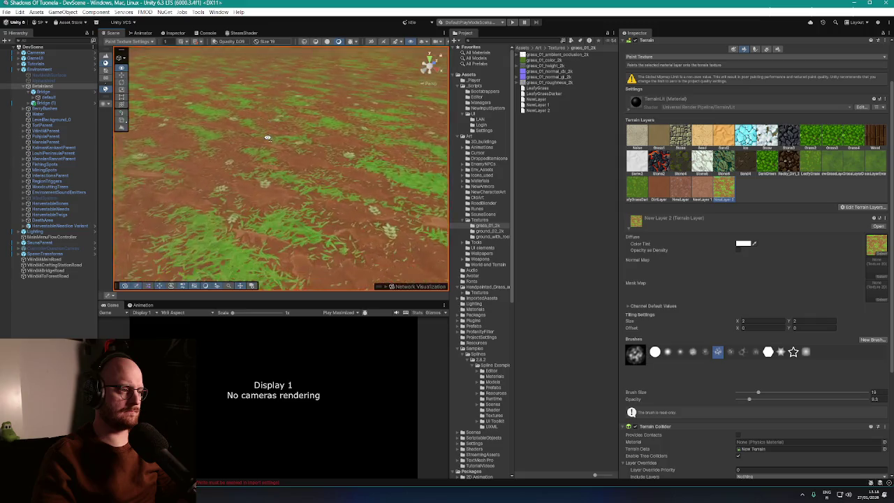
{"action": "mouse_move", "coordinate": [287, 127]}
{"action": "left_mouse_down"}
{"action": "mouse_move", "coordinate": [339, 124]}
{"action": "mouse_move", "coordinate": [366, 138]}
{"action": "mouse_move", "coordinate": [352, 149]}
{"action": "mouse_move", "coordinate": [362, 160]}
{"action": "mouse_move", "coordinate": [327, 168]}
{"action": "mouse_move", "coordinate": [280, 155]}
{"action": "mouse_move", "coordinate": [280, 131]}
{"action": "mouse_move", "coordinate": [272, 132]}
{"action": "mouse_move", "coordinate": [286, 150]}
{"action": "left_mouse_up"}
{"action": "scroll", "coordinate": [351, 148], "scroll_direction": "down", "scroll_amount": 5}
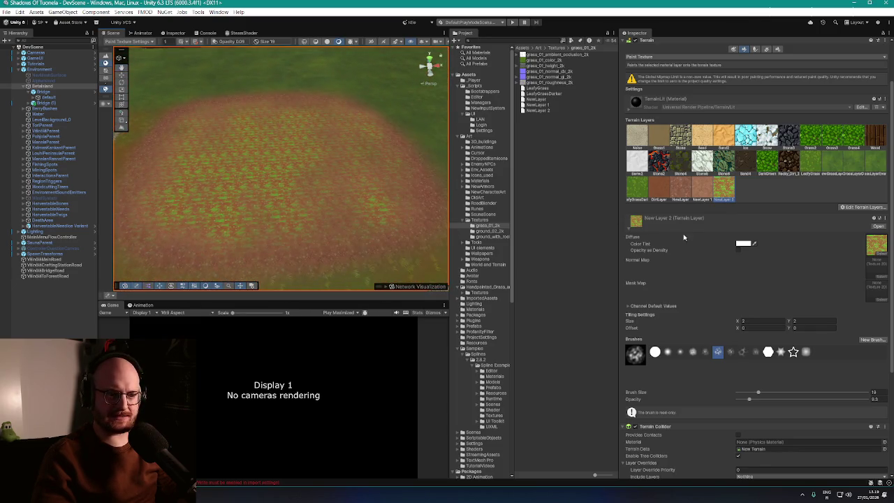
- Paint dark New Layer 1 dirt patches back onto the clearing
{"action": "left_click", "coordinate": [703, 198]}
{"action": "mouse_move", "coordinate": [343, 174]}
{"action": "left_mouse_down"}
{"action": "mouse_move", "coordinate": [266, 147]}
{"action": "mouse_move", "coordinate": [283, 175]}
{"action": "mouse_move", "coordinate": [318, 198]}
{"action": "mouse_move", "coordinate": [275, 144]}
{"action": "mouse_move", "coordinate": [315, 220]}
{"action": "left_mouse_up"}
{"action": "scroll", "coordinate": [315, 219], "scroll_direction": "up", "scroll_amount": 2}
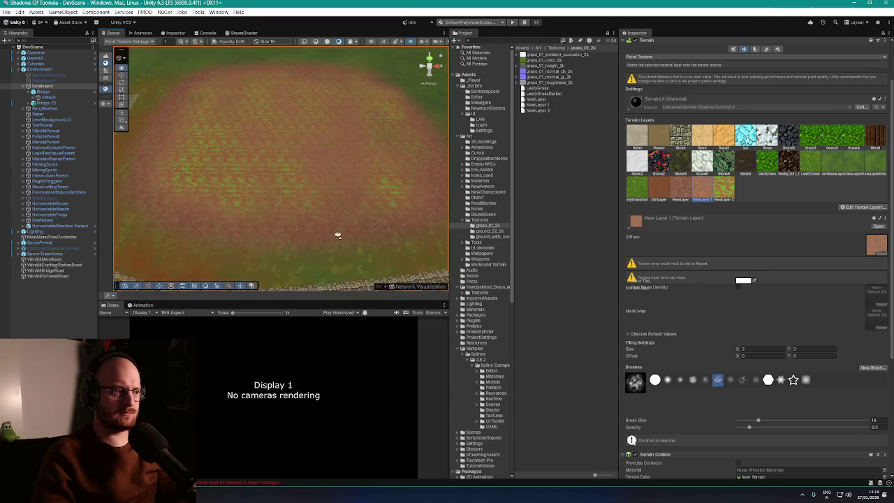
- Paint more New Layer 1 reddish dirt across the clearing beside the stone path
{"action": "scroll", "coordinate": [339, 239], "scroll_direction": "down", "scroll_amount": 3}
{"action": "scroll", "coordinate": [377, 168], "scroll_direction": "up", "scroll_amount": 3}
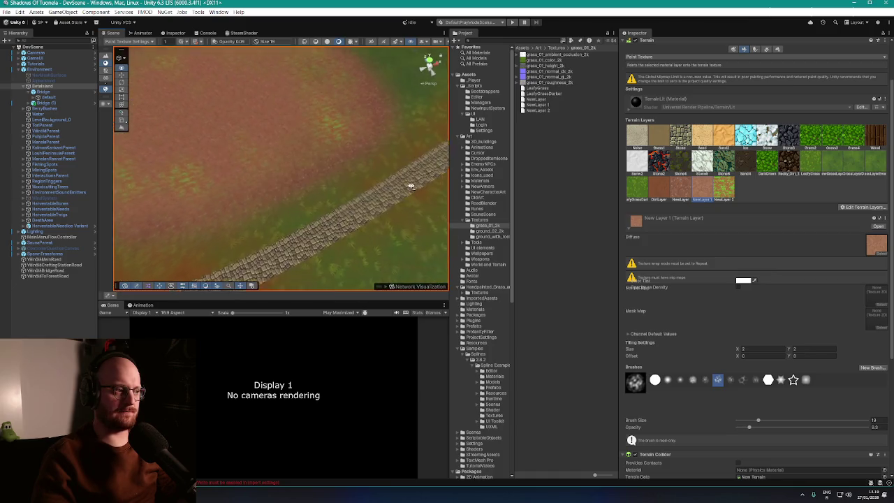
{"action": "scroll", "coordinate": [409, 185], "scroll_direction": "down", "scroll_amount": 2}
{"action": "scroll", "coordinate": [389, 162], "scroll_direction": "up", "scroll_amount": 3}
{"action": "scroll", "coordinate": [365, 169], "scroll_direction": "down", "scroll_amount": 3}
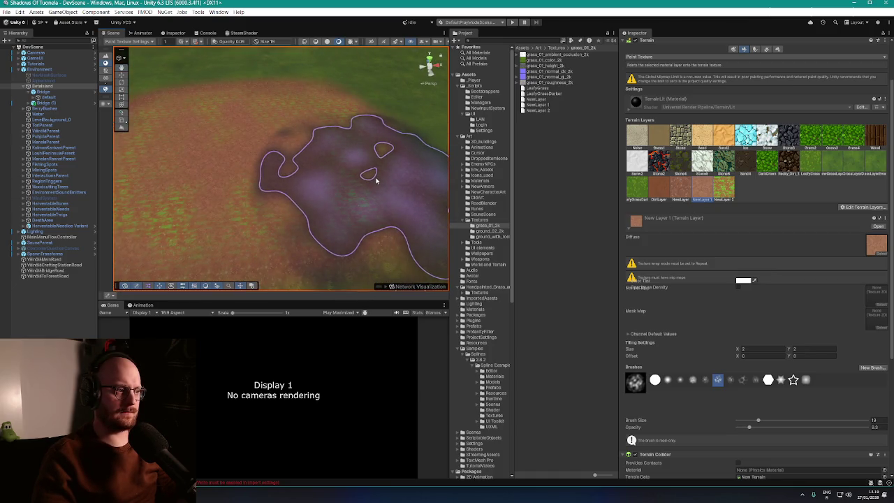
{"action": "scroll", "coordinate": [348, 187], "scroll_direction": "up", "scroll_amount": 3}
{"action": "scroll", "coordinate": [349, 187], "scroll_direction": "down", "scroll_amount": 3}
{"action": "scroll", "coordinate": [351, 189], "scroll_direction": "up", "scroll_amount": 2}
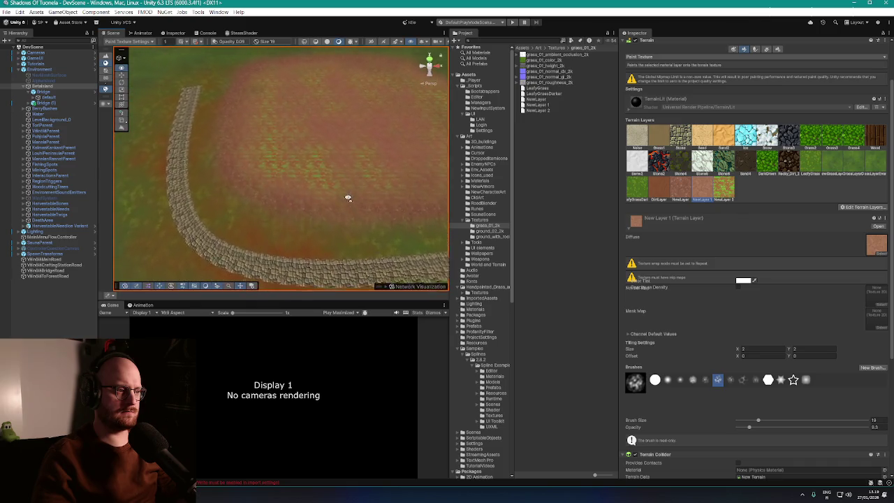
{"action": "scroll", "coordinate": [348, 198], "scroll_direction": "up", "scroll_amount": 3}
{"action": "scroll", "coordinate": [359, 184], "scroll_direction": "down", "scroll_amount": 4}
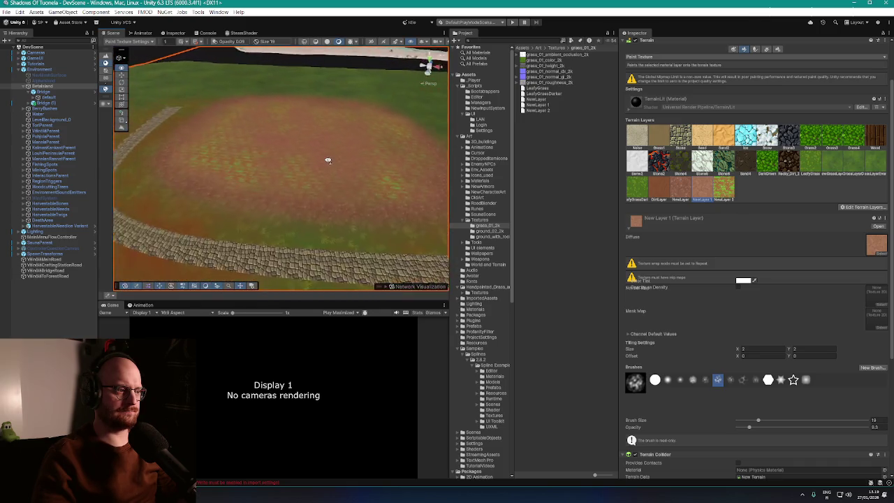
{"action": "scroll", "coordinate": [328, 160], "scroll_direction": "up", "scroll_amount": 3}
{"action": "scroll", "coordinate": [341, 160], "scroll_direction": "down", "scroll_amount": 2}
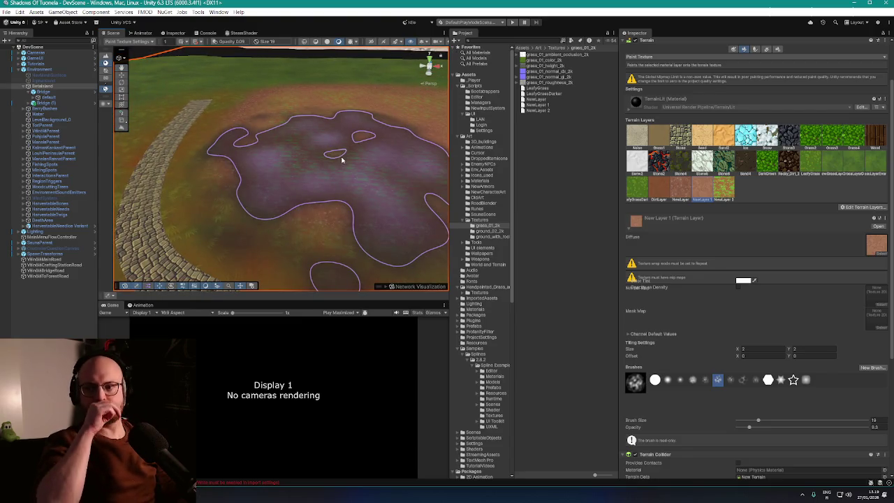
{"action": "scroll", "coordinate": [342, 160], "scroll_direction": "up", "scroll_amount": 2}
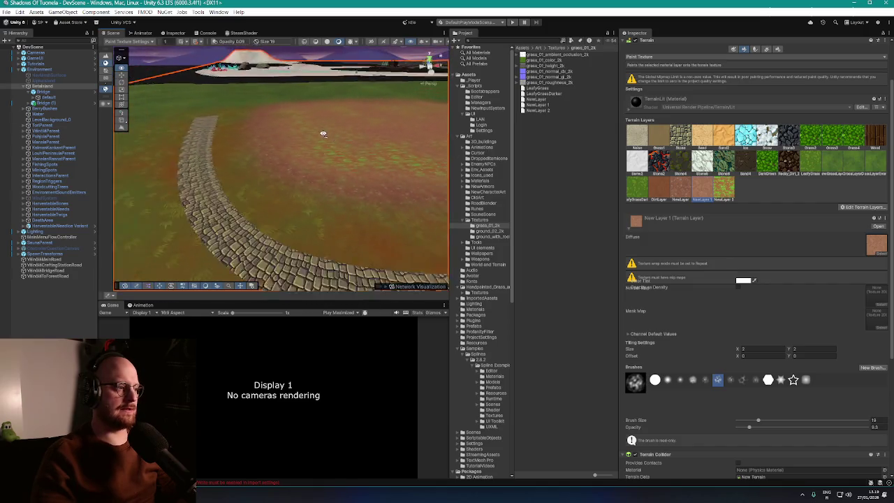
{"action": "left_click_drag", "start_coordinate": [323, 133], "coordinate": [322, 137]}
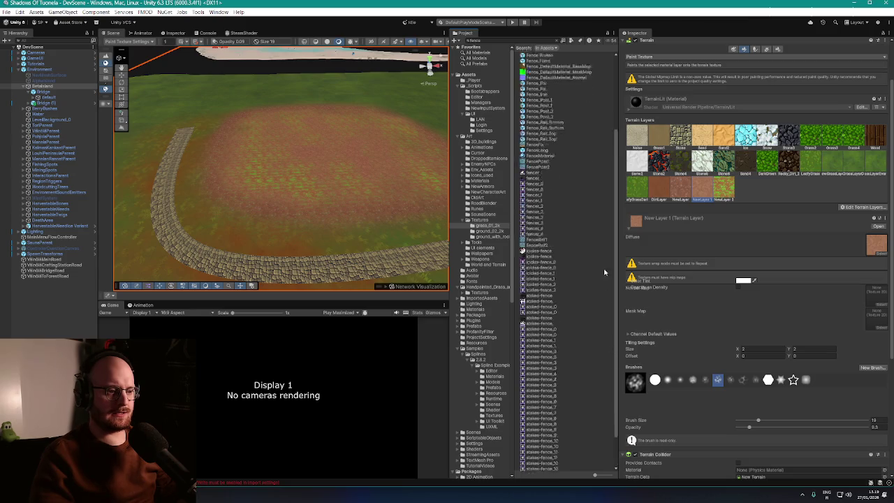
- Fly to the village and select the row of wooden fence pieces
{"action": "mouse_move", "coordinate": [419, 139]}
{"action": "left_mouse_down"}
{"action": "mouse_move", "coordinate": [304, 124]}
{"action": "mouse_move", "coordinate": [261, 144]}
{"action": "mouse_move", "coordinate": [89, 93]}
{"action": "left_mouse_up"}
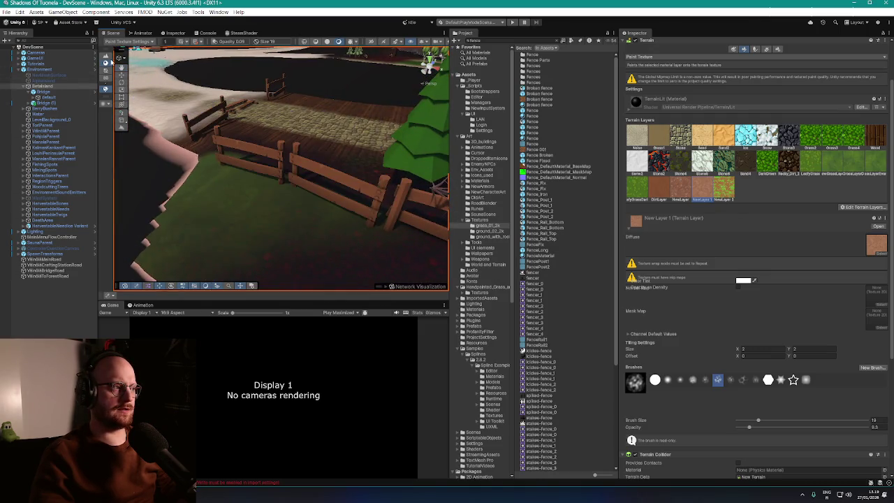
{"action": "left_click", "coordinate": [48, 71]}
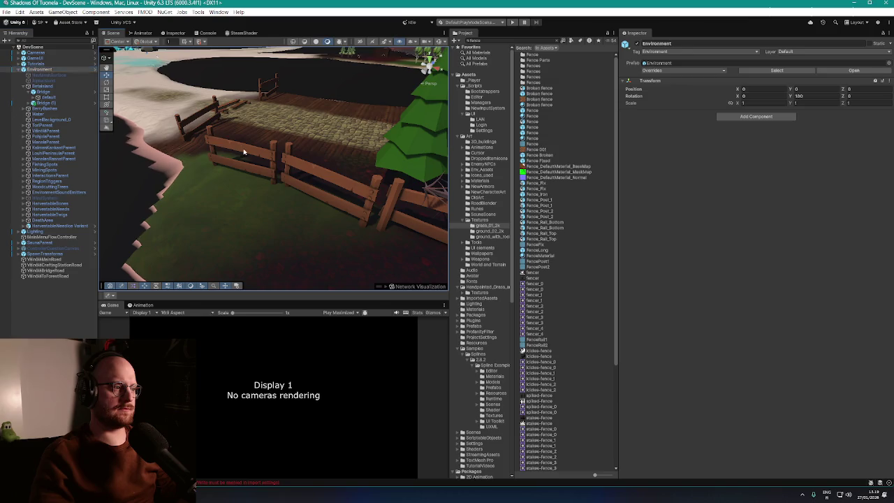
{"action": "left_click", "coordinate": [244, 151]}
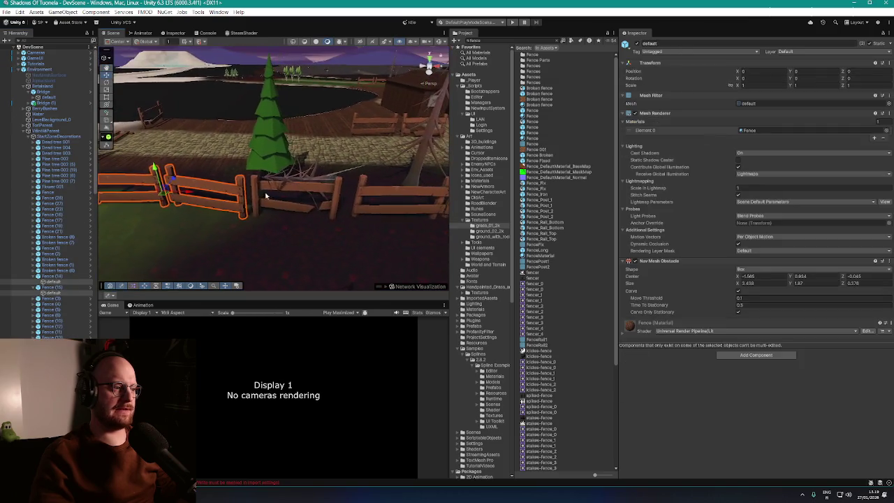
{"action": "left_click", "coordinate": [261, 189], "text": "ctrl"}
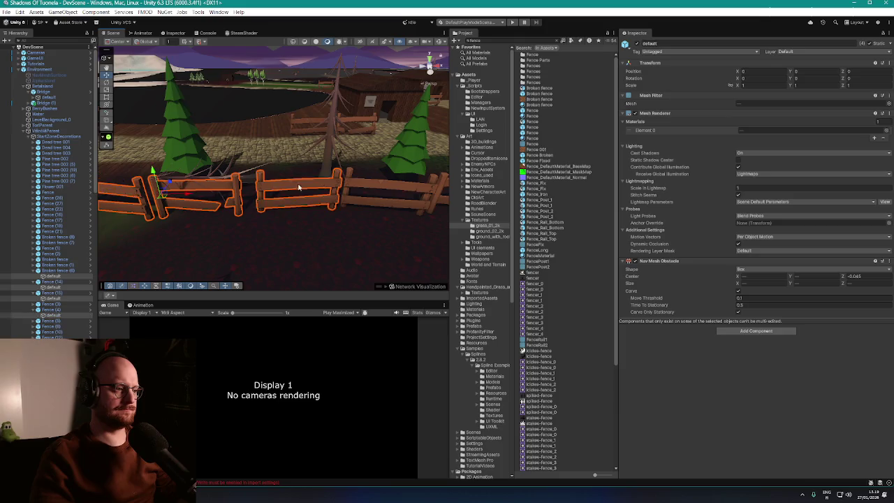
- Fly back with WASD to view the whole terrain and collapse StartZoneDecorations
{"action": "key", "text": "d"}
{"action": "key", "text": "d"}
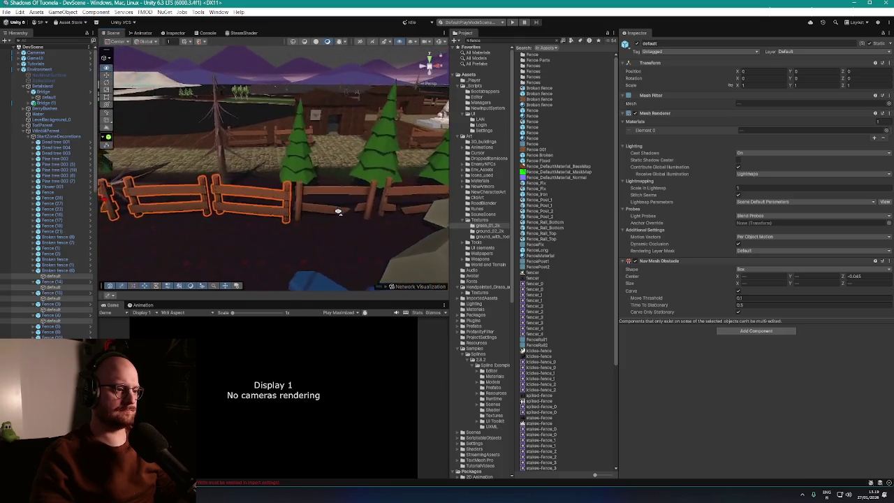
{"action": "key", "text": "w"}
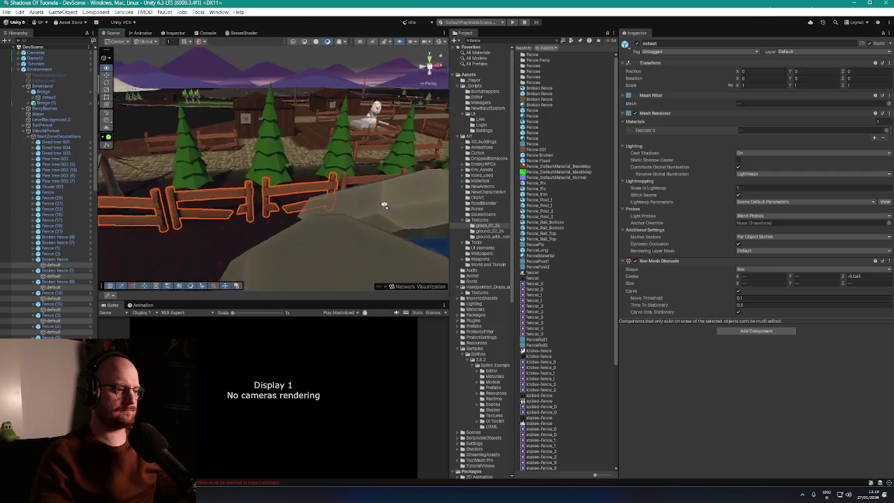
{"action": "key", "text": "s"}
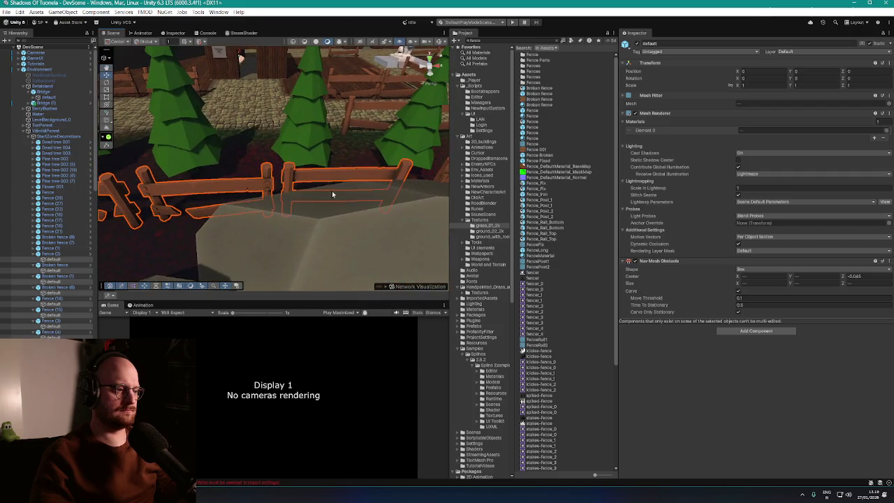
{"action": "key", "text": "s"}
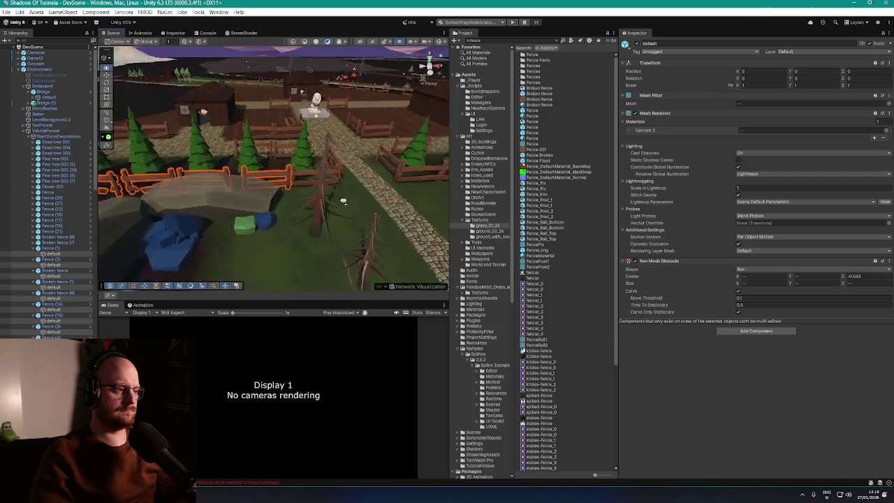
{"action": "key", "text": "s"}
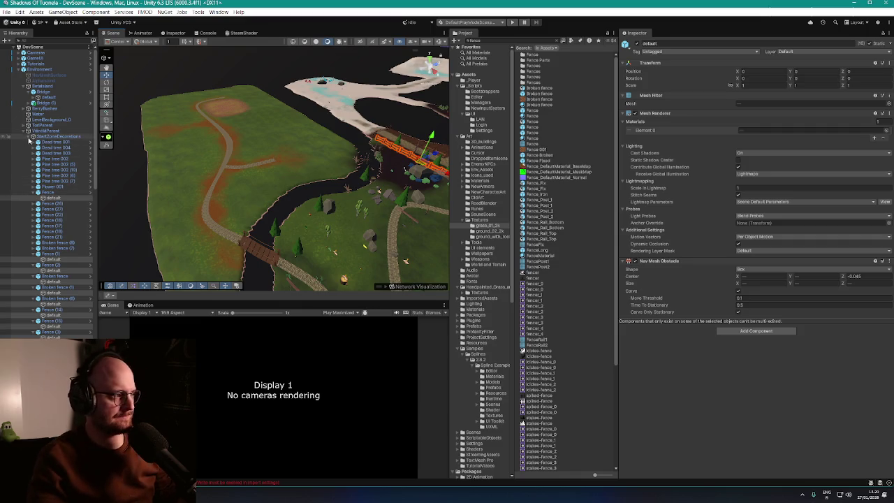
{"action": "left_click", "coordinate": [29, 139]}
- Create an empty object named VäinöläFences and paste the copied fence pieces into it
{"action": "right_click", "coordinate": [46, 311]}
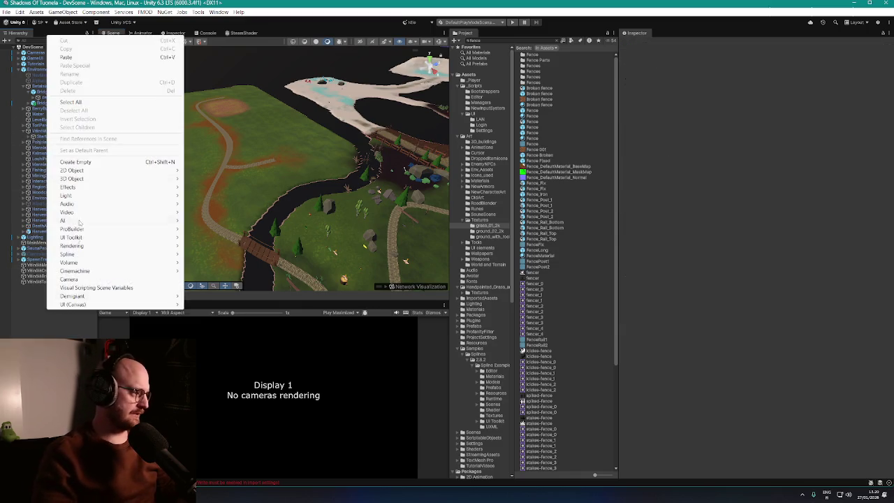
{"action": "left_click", "coordinate": [84, 162]}
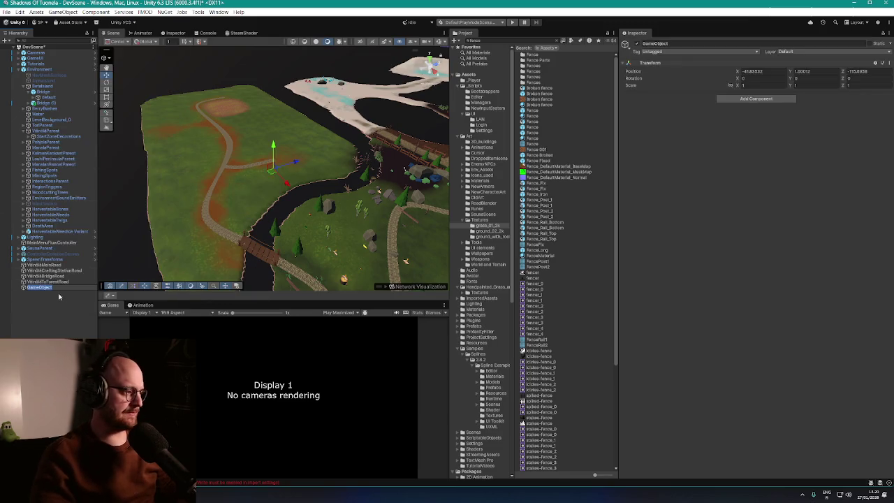
{"action": "type", "text": "Fences"}
{"action": "key", "text": "Return"}
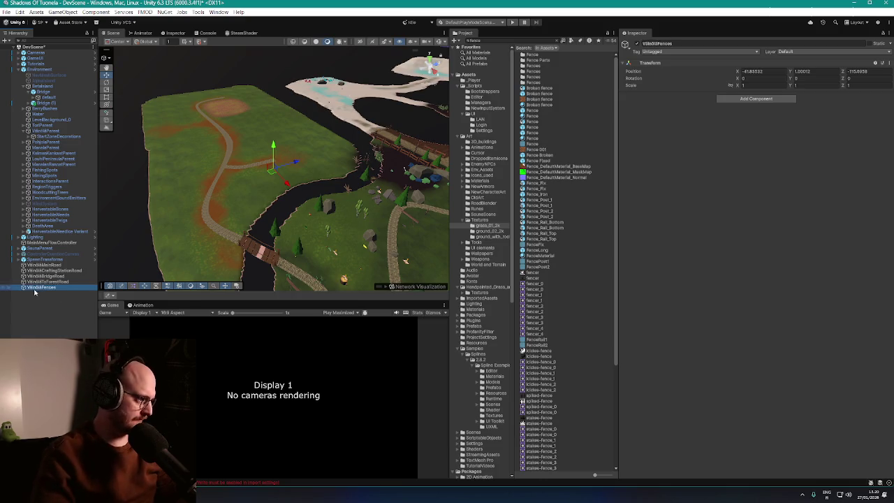
{"action": "key", "text": "ctrl+shift+v"}
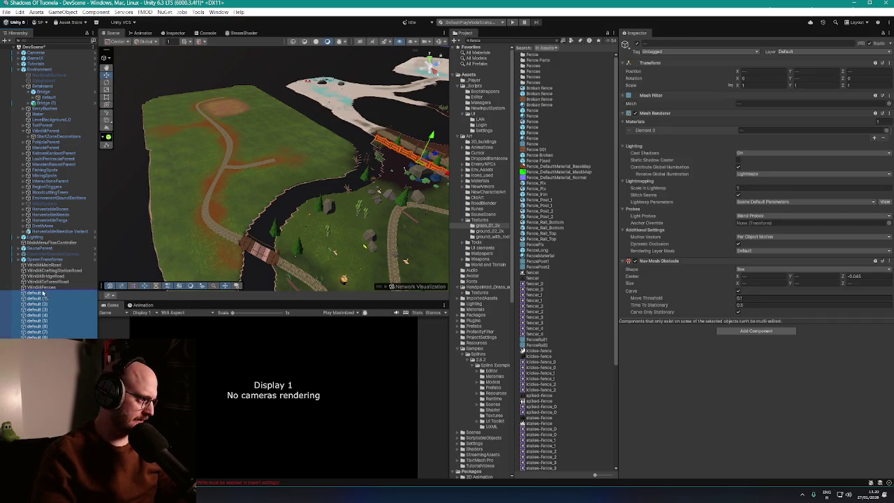
{"action": "key", "text": "ctrl+z"}
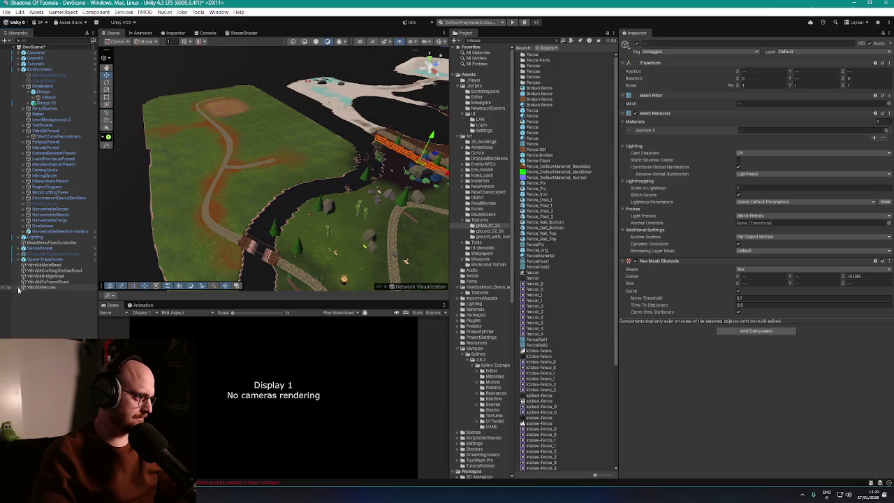
{"action": "left_click_drag", "start_coordinate": [329, 183], "coordinate": [372, 187]}
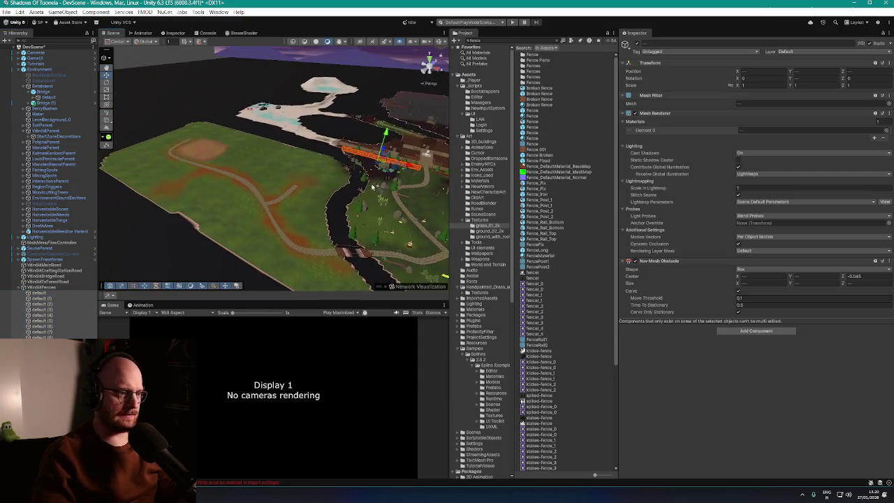
- Move and turn the right-hand fence segment into line with the row
{"action": "mouse_move", "coordinate": [198, 163]}
{"action": "left_mouse_down"}
{"action": "mouse_move", "coordinate": [179, 182]}
{"action": "mouse_move", "coordinate": [348, 171]}
{"action": "mouse_move", "coordinate": [355, 180]}
{"action": "mouse_move", "coordinate": [299, 206]}
{"action": "mouse_move", "coordinate": [373, 186]}
{"action": "mouse_move", "coordinate": [377, 206]}
{"action": "mouse_move", "coordinate": [356, 217]}
{"action": "mouse_move", "coordinate": [343, 208]}
{"action": "mouse_move", "coordinate": [353, 216]}
{"action": "mouse_move", "coordinate": [340, 152]}
{"action": "mouse_move", "coordinate": [150, 162]}
{"action": "left_mouse_up"}
{"action": "mouse_move", "coordinate": [346, 106]}
{"action": "left_mouse_down"}
{"action": "mouse_move", "coordinate": [306, 160]}
{"action": "mouse_move", "coordinate": [266, 54]}
{"action": "mouse_move", "coordinate": [269, 72]}
{"action": "mouse_move", "coordinate": [311, 112]}
{"action": "mouse_move", "coordinate": [287, 80]}
{"action": "mouse_move", "coordinate": [226, 90]}
{"action": "mouse_move", "coordinate": [319, 117]}
{"action": "mouse_move", "coordinate": [253, 110]}
{"action": "mouse_move", "coordinate": [287, 117]}
{"action": "left_mouse_up"}
{"action": "left_click", "coordinate": [291, 118]}
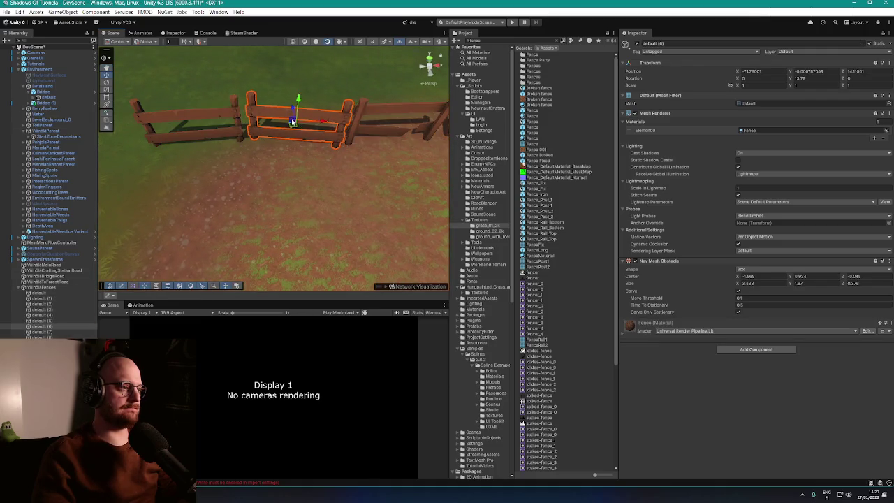
{"action": "mouse_move", "coordinate": [335, 146]}
{"action": "left_mouse_down"}
{"action": "mouse_move", "coordinate": [356, 135]}
{"action": "mouse_move", "coordinate": [347, 153]}
{"action": "mouse_move", "coordinate": [244, 153]}
{"action": "left_mouse_up"}
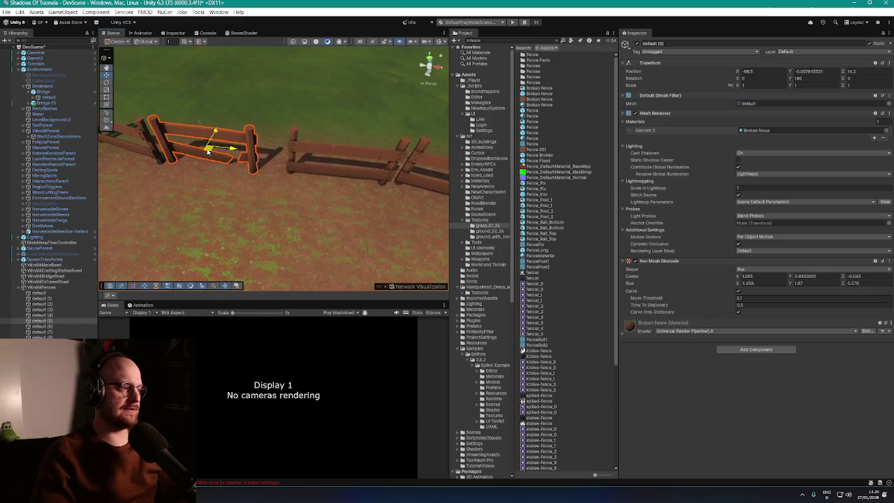
{"action": "left_click", "coordinate": [323, 154]}
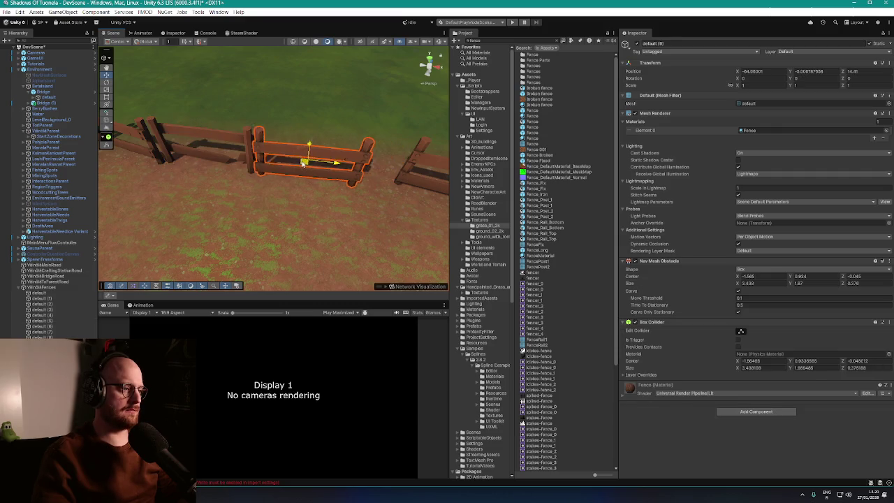
{"action": "mouse_move", "coordinate": [306, 165]}
{"action": "left_mouse_down"}
{"action": "mouse_move", "coordinate": [339, 155]}
{"action": "mouse_move", "coordinate": [342, 170]}
{"action": "mouse_move", "coordinate": [319, 169]}
{"action": "mouse_move", "coordinate": [326, 164]}
{"action": "left_mouse_up"}
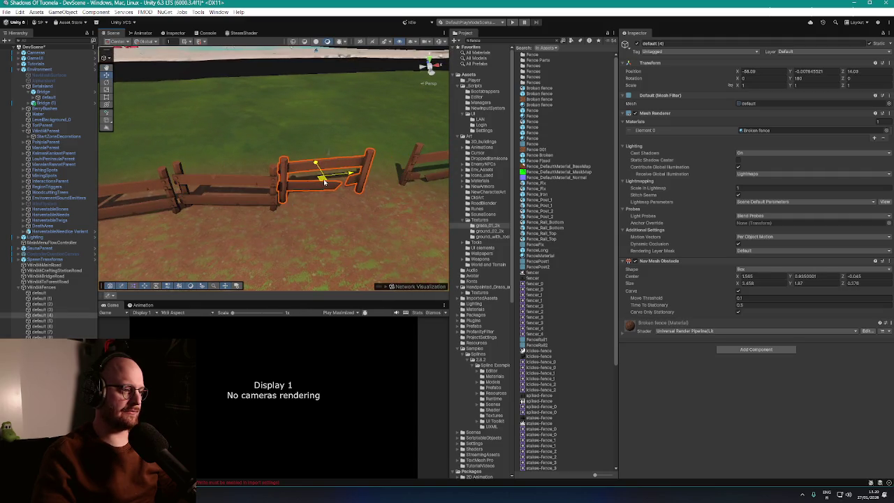
- Rotate fence piece default (2) to 90 degrees on Y
{"action": "mouse_move", "coordinate": [323, 185]}
{"action": "left_mouse_down"}
{"action": "mouse_move", "coordinate": [340, 193]}
{"action": "mouse_move", "coordinate": [317, 186]}
{"action": "mouse_move", "coordinate": [345, 166]}
{"action": "mouse_move", "coordinate": [293, 173]}
{"action": "left_mouse_up"}
{"action": "scroll", "coordinate": [349, 193], "scroll_direction": "down", "scroll_amount": 5}
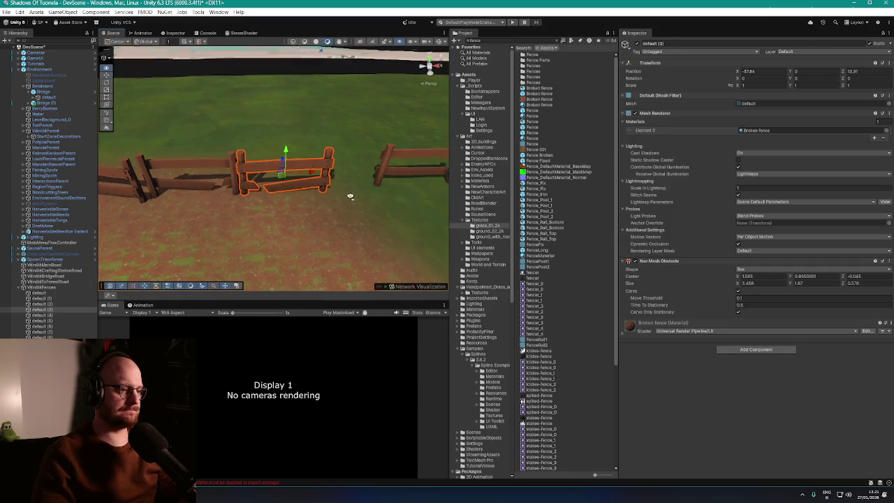
{"action": "left_click_drag", "start_coordinate": [249, 207], "coordinate": [253, 220]}
{"action": "left_click", "coordinate": [280, 195]}
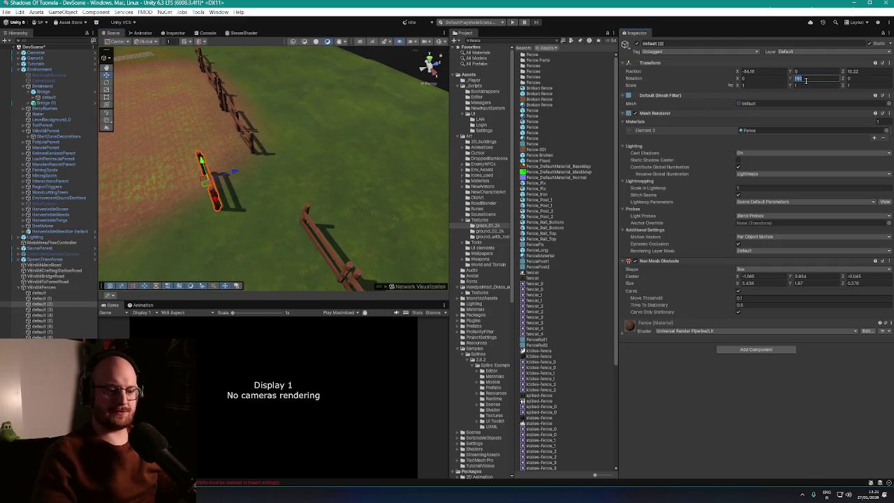
{"action": "key", "text": "Return"}
- Select fence post default (1) at ground level, then the full set of fence pieces
{"action": "mouse_move", "coordinate": [214, 150]}
{"action": "left_mouse_down"}
{"action": "mouse_move", "coordinate": [383, 140]}
{"action": "mouse_move", "coordinate": [335, 124]}
{"action": "mouse_move", "coordinate": [703, 103]}
{"action": "left_mouse_up"}
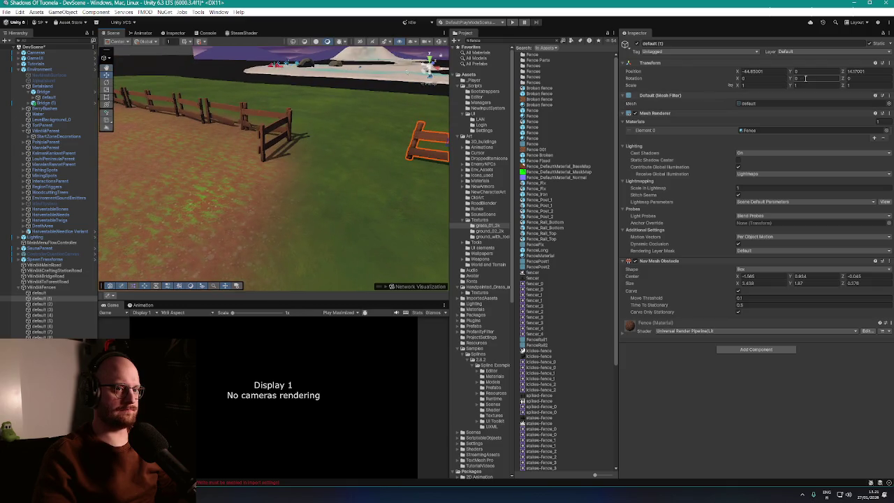
{"action": "left_click_drag", "start_coordinate": [445, 124], "coordinate": [342, 141]}
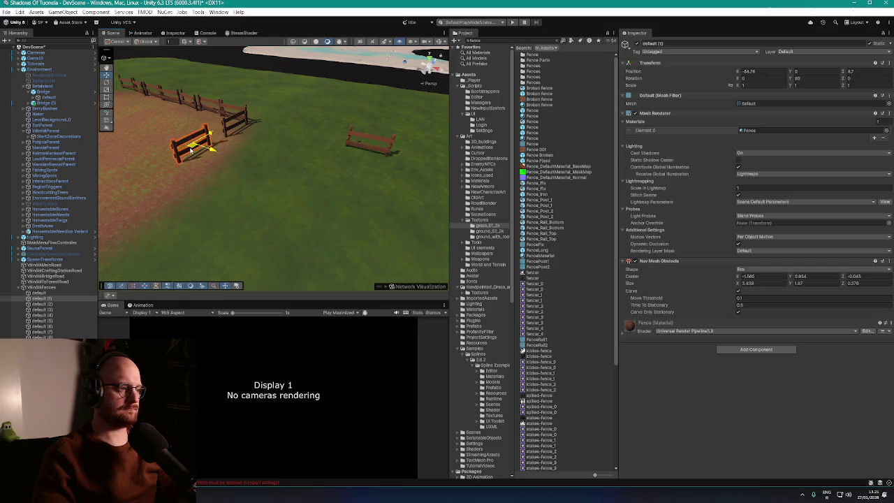
{"action": "mouse_move", "coordinate": [206, 143]}
{"action": "left_mouse_down"}
{"action": "mouse_move", "coordinate": [323, 158]}
{"action": "mouse_move", "coordinate": [230, 183]}
{"action": "mouse_move", "coordinate": [378, 164]}
{"action": "left_mouse_up"}
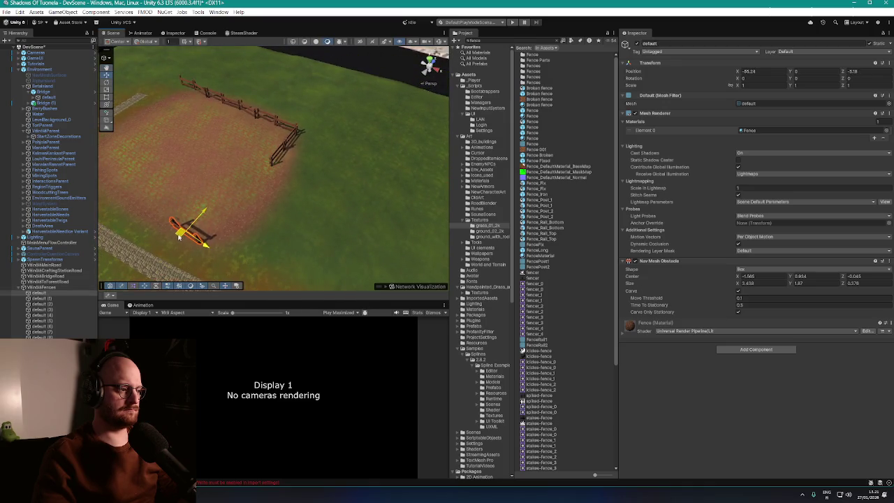
{"action": "mouse_move", "coordinate": [223, 239]}
{"action": "left_mouse_down"}
{"action": "mouse_move", "coordinate": [237, 210]}
{"action": "mouse_move", "coordinate": [294, 189]}
{"action": "mouse_move", "coordinate": [273, 162]}
{"action": "mouse_move", "coordinate": [230, 165]}
{"action": "mouse_move", "coordinate": [217, 186]}
{"action": "mouse_move", "coordinate": [343, 200]}
{"action": "mouse_move", "coordinate": [311, 190]}
{"action": "mouse_move", "coordinate": [323, 154]}
{"action": "mouse_move", "coordinate": [299, 205]}
{"action": "mouse_move", "coordinate": [320, 212]}
{"action": "left_mouse_up"}
{"action": "left_click", "coordinate": [217, 186]}
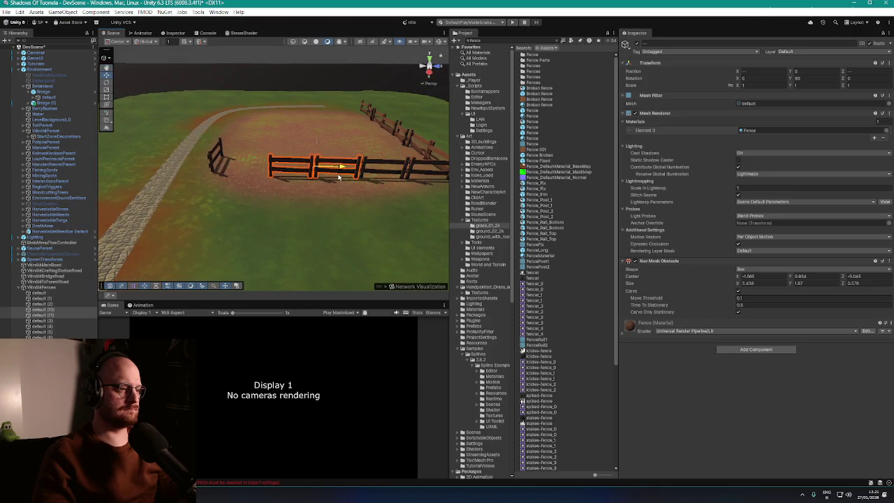
{"action": "mouse_move", "coordinate": [339, 192]}
{"action": "left_mouse_down"}
{"action": "mouse_move", "coordinate": [315, 201]}
{"action": "mouse_move", "coordinate": [329, 176]}
{"action": "left_mouse_up"}
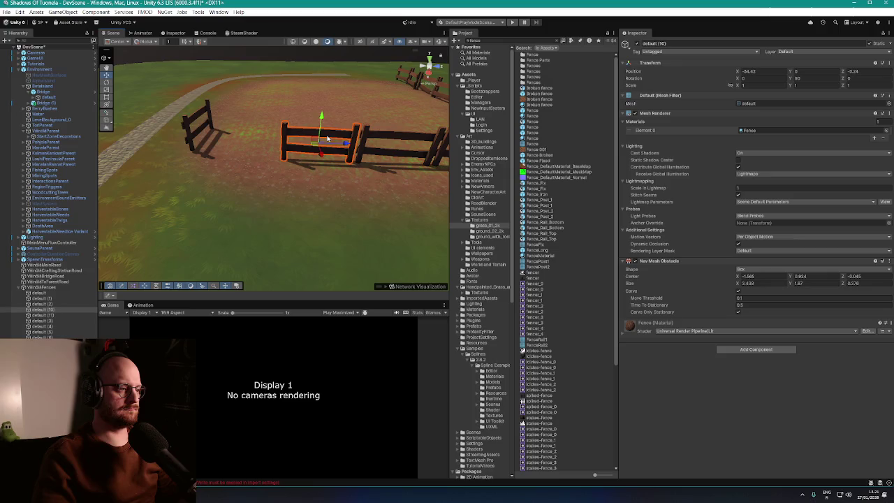
{"action": "left_click", "coordinate": [60, 299], "text": "shift"}
- Frame the whole fence ring and select a single fence rail
{"action": "key", "text": "f"}
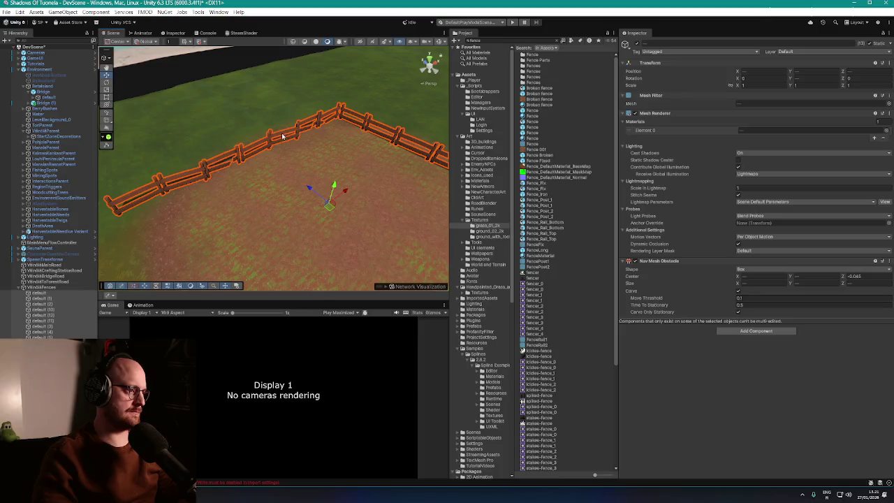
{"action": "mouse_move", "coordinate": [209, 175]}
{"action": "left_mouse_down"}
{"action": "mouse_move", "coordinate": [230, 194]}
{"action": "mouse_move", "coordinate": [193, 193]}
{"action": "mouse_move", "coordinate": [216, 160]}
{"action": "mouse_move", "coordinate": [200, 162]}
{"action": "left_mouse_up"}
{"action": "left_click", "coordinate": [200, 163]}
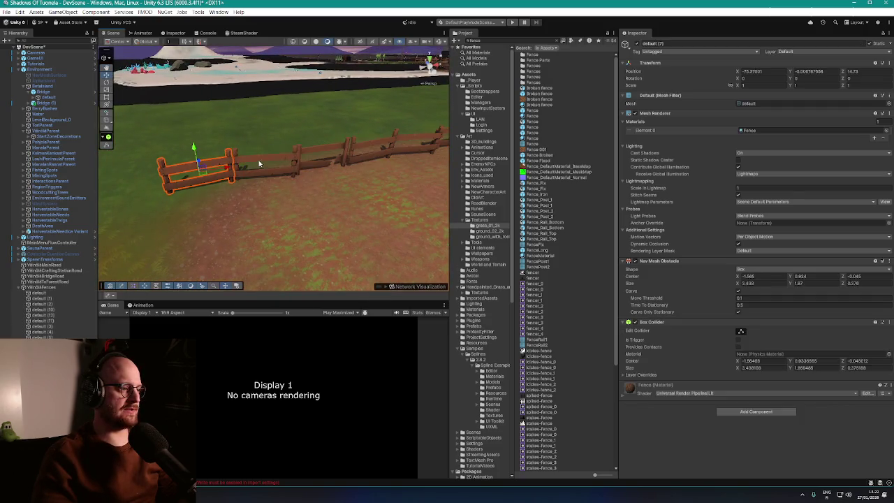
{"action": "mouse_move", "coordinate": [354, 162]}
{"action": "left_mouse_down"}
{"action": "mouse_move", "coordinate": [371, 151]}
{"action": "mouse_move", "coordinate": [409, 189]}
{"action": "mouse_move", "coordinate": [359, 223]}
{"action": "left_mouse_up"}
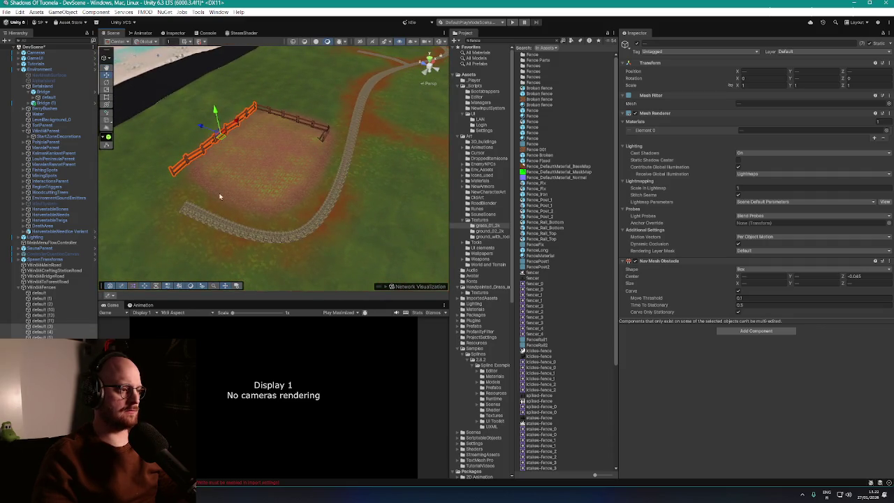
{"action": "mouse_move", "coordinate": [283, 177]}
{"action": "left_mouse_down"}
{"action": "mouse_move", "coordinate": [249, 199]}
{"action": "mouse_move", "coordinate": [211, 149]}
{"action": "mouse_move", "coordinate": [259, 176]}
{"action": "mouse_move", "coordinate": [309, 164]}
{"action": "mouse_move", "coordinate": [240, 176]}
{"action": "mouse_move", "coordinate": [313, 200]}
{"action": "mouse_move", "coordinate": [425, 199]}
{"action": "mouse_move", "coordinate": [425, 191]}
{"action": "mouse_move", "coordinate": [320, 169]}
{"action": "mouse_move", "coordinate": [282, 189]}
{"action": "mouse_move", "coordinate": [259, 186]}
{"action": "mouse_move", "coordinate": [98, 269]}
{"action": "left_mouse_up"}
{"action": "left_click", "coordinate": [247, 146]}
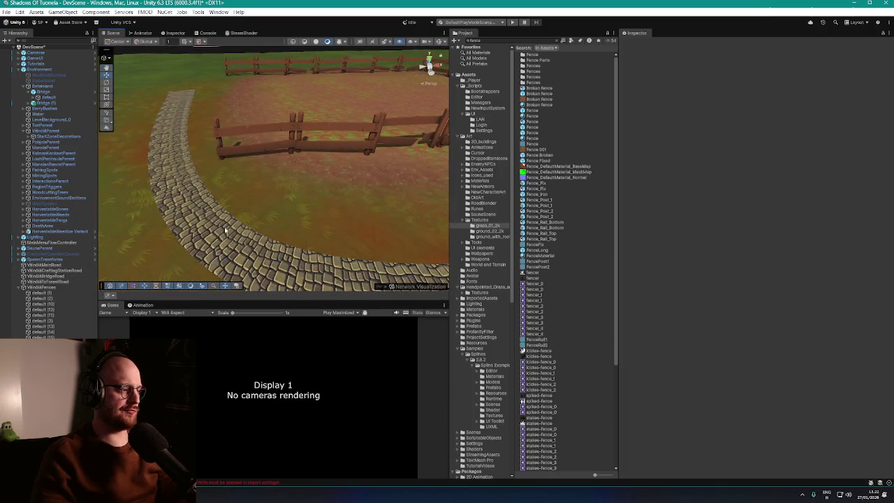
- Move several selected fence pieces over toward the cobble path
{"action": "left_click_drag", "start_coordinate": [225, 230], "coordinate": [329, 198]}
{"action": "left_click", "coordinate": [328, 200]}
{"action": "left_click", "coordinate": [323, 201], "text": "ctrl"}
{"action": "mouse_move", "coordinate": [327, 116]}
{"action": "left_mouse_down"}
{"action": "mouse_move", "coordinate": [343, 152]}
{"action": "mouse_move", "coordinate": [234, 191]}
{"action": "mouse_move", "coordinate": [275, 202]}
{"action": "mouse_move", "coordinate": [238, 214]}
{"action": "mouse_move", "coordinate": [229, 203]}
{"action": "mouse_move", "coordinate": [285, 235]}
{"action": "mouse_move", "coordinate": [200, 194]}
{"action": "mouse_move", "coordinate": [352, 214]}
{"action": "mouse_move", "coordinate": [315, 201]}
{"action": "mouse_move", "coordinate": [355, 205]}
{"action": "mouse_move", "coordinate": [399, 239]}
{"action": "left_mouse_up"}
- Remove the stray fence segment and select the Environment object
{"action": "left_click", "coordinate": [276, 202]}
{"action": "left_click", "coordinate": [237, 214]}
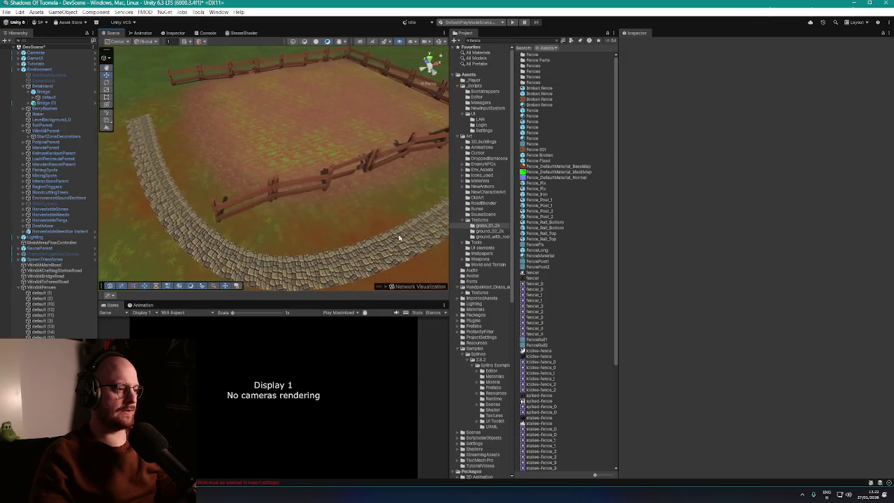
{"action": "key", "text": "ctrl+z"}
{"action": "scroll", "coordinate": [364, 209], "scroll_direction": "down", "scroll_amount": 5}
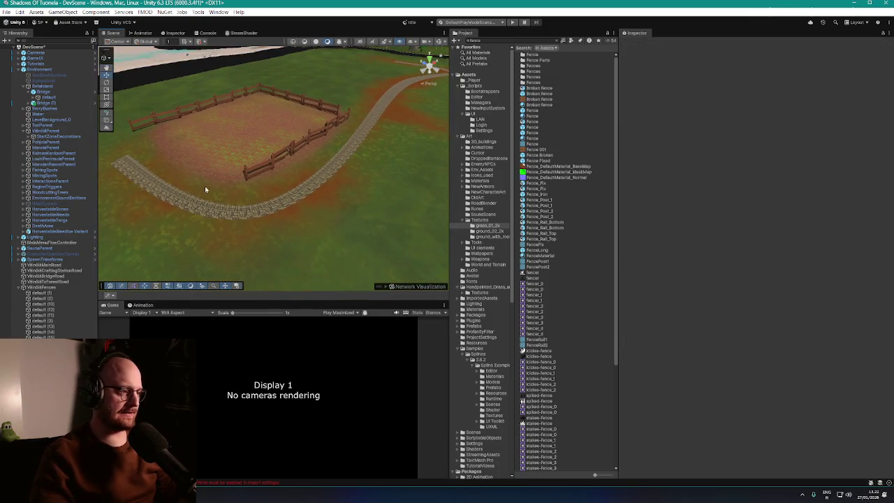
{"action": "scroll", "coordinate": [320, 166], "scroll_direction": "down", "scroll_amount": 1}
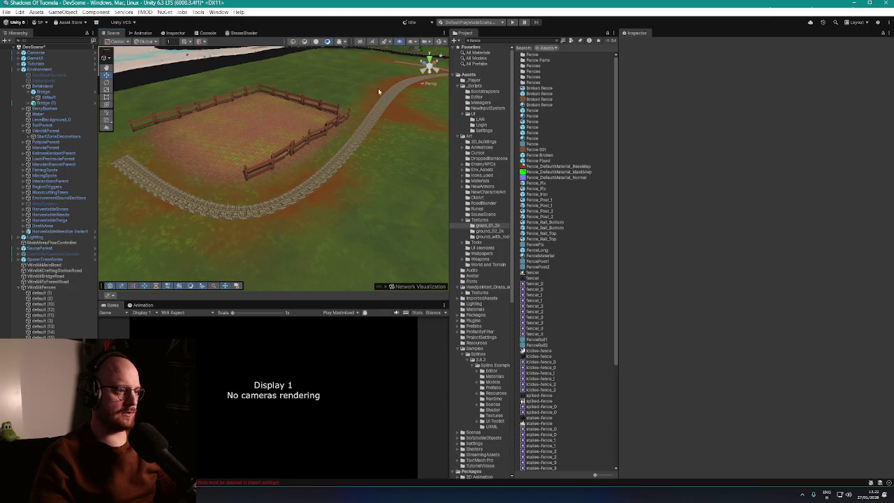
{"action": "scroll", "coordinate": [351, 119], "scroll_direction": "up", "scroll_amount": 5}
{"action": "left_click", "coordinate": [235, 140]}
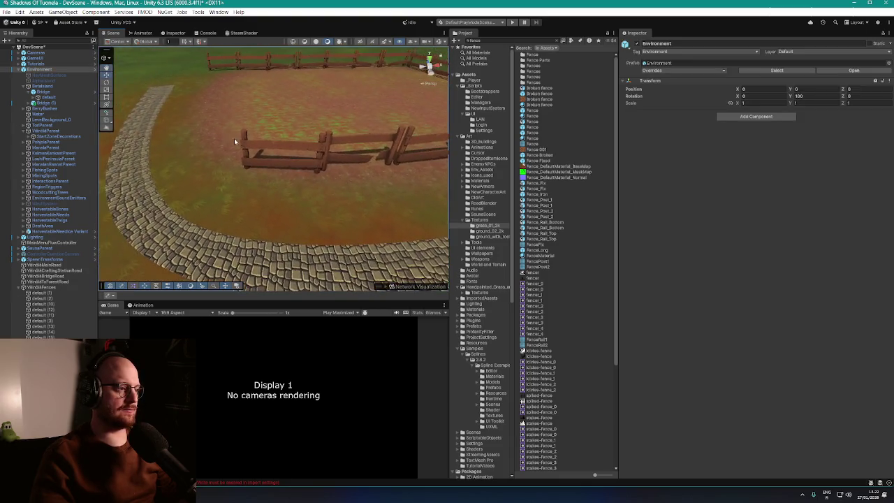
- Select three fence pieces on the right side of the enclosure, starting from default (16)
{"action": "left_click", "coordinate": [235, 142]}
{"action": "left_click_drag", "start_coordinate": [234, 142], "coordinate": [297, 170]}
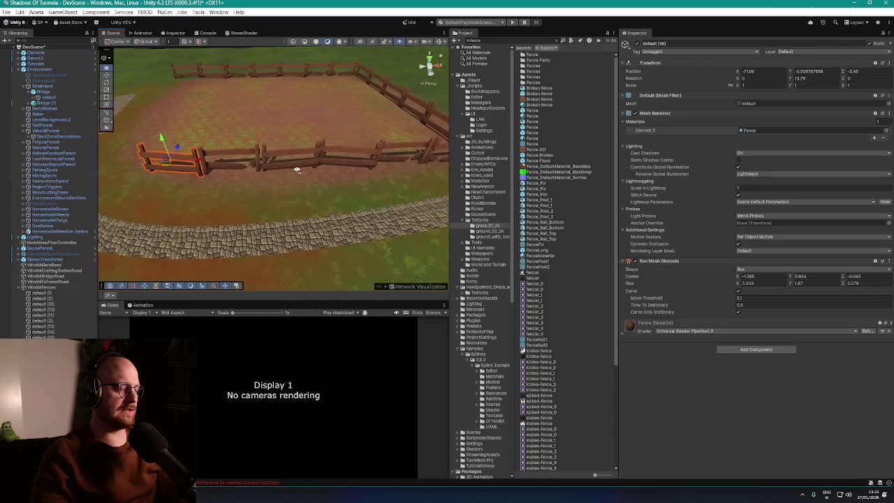
{"action": "scroll", "coordinate": [299, 169], "scroll_direction": "down", "scroll_amount": 5}
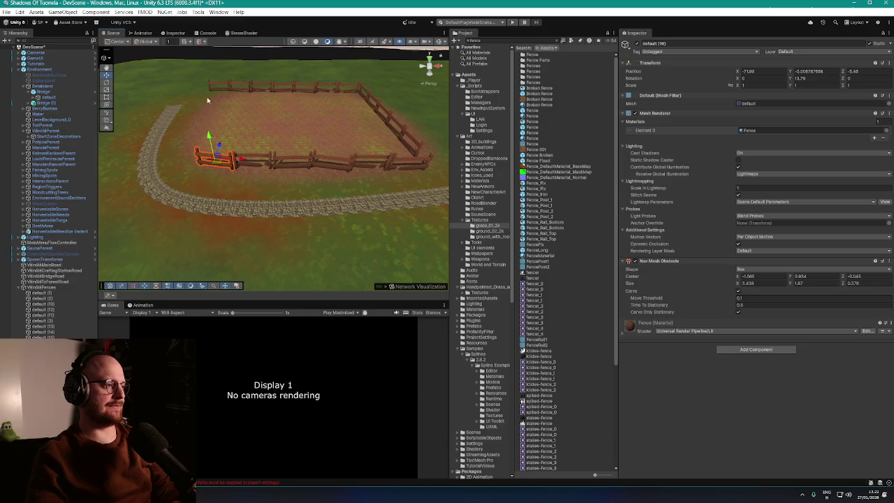
{"action": "mouse_move", "coordinate": [208, 134]}
{"action": "left_mouse_down"}
{"action": "mouse_move", "coordinate": [260, 180]}
{"action": "mouse_move", "coordinate": [245, 184]}
{"action": "mouse_move", "coordinate": [226, 170]}
{"action": "mouse_move", "coordinate": [249, 166]}
{"action": "mouse_move", "coordinate": [229, 165]}
{"action": "mouse_move", "coordinate": [277, 119]}
{"action": "mouse_move", "coordinate": [299, 129]}
{"action": "mouse_move", "coordinate": [232, 149]}
{"action": "mouse_move", "coordinate": [300, 135]}
{"action": "left_mouse_up"}
{"action": "left_click", "coordinate": [337, 121], "text": "shift"}
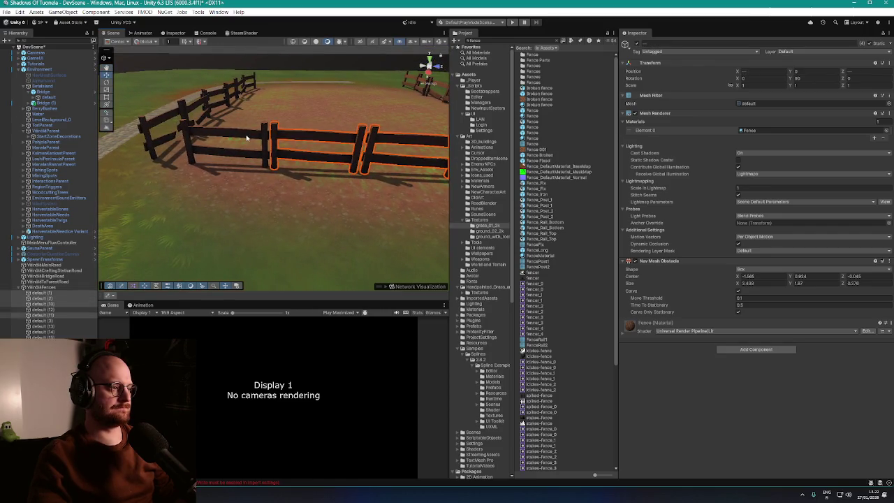
{"action": "scroll", "coordinate": [249, 135], "scroll_direction": "down", "scroll_amount": 5}
{"action": "left_click_drag", "start_coordinate": [305, 170], "coordinate": [383, 193]}
- Duplicate the three fence pieces and place the copies along the open left side
{"action": "key", "text": "ctrl+d"}
{"action": "left_click_drag", "start_coordinate": [345, 151], "coordinate": [218, 145]}
{"action": "mouse_move", "coordinate": [218, 145]}
{"action": "left_mouse_down"}
{"action": "mouse_move", "coordinate": [215, 158]}
{"action": "mouse_move", "coordinate": [293, 129]}
{"action": "mouse_move", "coordinate": [274, 124]}
{"action": "mouse_move", "coordinate": [258, 135]}
{"action": "left_mouse_up"}
{"action": "scroll", "coordinate": [215, 158], "scroll_direction": "up", "scroll_amount": 3}
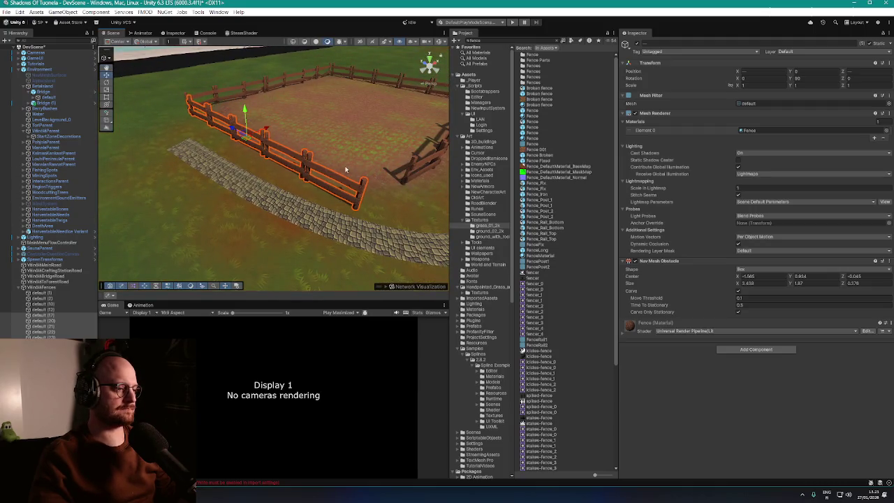
{"action": "mouse_move", "coordinate": [345, 169]}
{"action": "left_mouse_down"}
{"action": "mouse_move", "coordinate": [403, 156]}
{"action": "mouse_move", "coordinate": [302, 145]}
{"action": "mouse_move", "coordinate": [359, 170]}
{"action": "mouse_move", "coordinate": [315, 183]}
{"action": "mouse_move", "coordinate": [235, 184]}
{"action": "mouse_move", "coordinate": [230, 195]}
{"action": "mouse_move", "coordinate": [180, 206]}
{"action": "mouse_move", "coordinate": [190, 204]}
{"action": "left_mouse_up"}
- Slide fence piece default (20) along the fence to close the corner gap by the stone path
{"action": "left_click", "coordinate": [360, 148]}
{"action": "mouse_move", "coordinate": [360, 148]}
{"action": "left_mouse_down"}
{"action": "mouse_move", "coordinate": [333, 194]}
{"action": "mouse_move", "coordinate": [427, 158]}
{"action": "left_mouse_up"}
{"action": "left_click", "coordinate": [433, 156]}
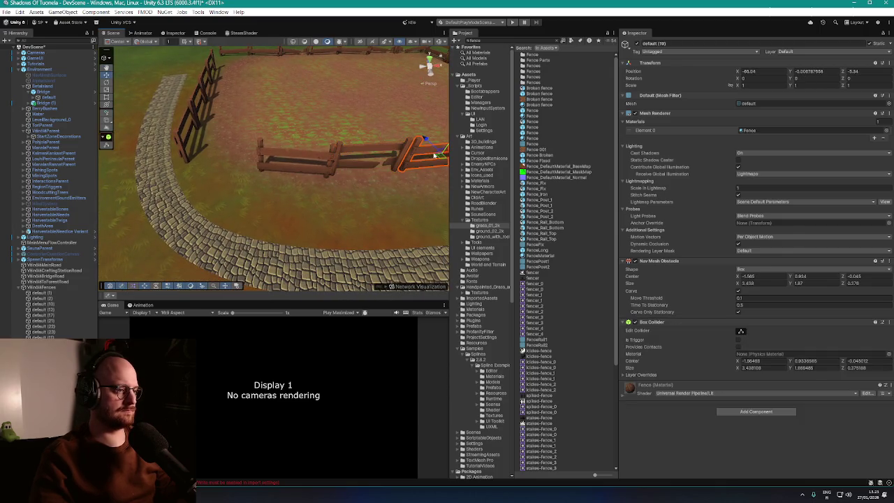
{"action": "left_click", "coordinate": [229, 171]}
{"action": "mouse_move", "coordinate": [229, 171]}
{"action": "left_mouse_down"}
{"action": "mouse_move", "coordinate": [210, 162]}
{"action": "mouse_move", "coordinate": [220, 180]}
{"action": "mouse_move", "coordinate": [244, 184]}
{"action": "left_mouse_up"}
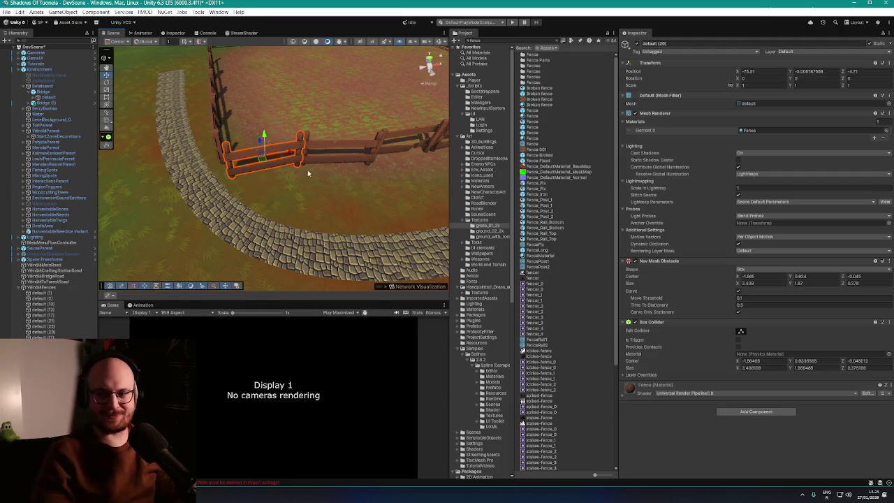
{"action": "mouse_move", "coordinate": [329, 189]}
{"action": "left_mouse_down"}
{"action": "mouse_move", "coordinate": [332, 172]}
{"action": "mouse_move", "coordinate": [323, 162]}
{"action": "mouse_move", "coordinate": [379, 152]}
{"action": "mouse_move", "coordinate": [359, 144]}
{"action": "mouse_move", "coordinate": [320, 166]}
{"action": "mouse_move", "coordinate": [310, 174]}
{"action": "mouse_move", "coordinate": [317, 205]}
{"action": "mouse_move", "coordinate": [283, 203]}
{"action": "mouse_move", "coordinate": [220, 169]}
{"action": "mouse_move", "coordinate": [244, 139]}
{"action": "mouse_move", "coordinate": [298, 162]}
{"action": "mouse_move", "coordinate": [321, 151]}
{"action": "left_mouse_up"}
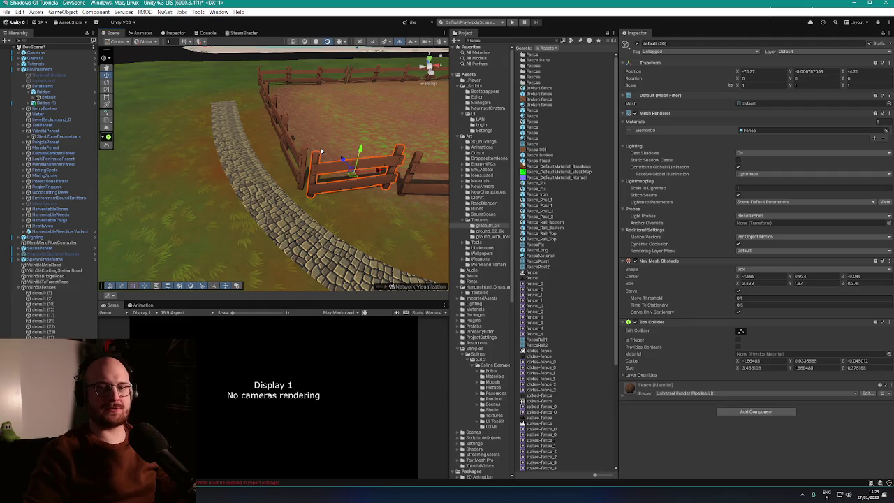
{"action": "mouse_move", "coordinate": [256, 131]}
{"action": "left_mouse_down"}
{"action": "mouse_move", "coordinate": [376, 133]}
{"action": "mouse_move", "coordinate": [273, 169]}
{"action": "mouse_move", "coordinate": [207, 171]}
{"action": "mouse_move", "coordinate": [241, 178]}
{"action": "mouse_move", "coordinate": [245, 156]}
{"action": "mouse_move", "coordinate": [253, 172]}
{"action": "mouse_move", "coordinate": [226, 158]}
{"action": "left_mouse_up"}
{"action": "scroll", "coordinate": [225, 159], "scroll_direction": "down", "scroll_amount": 5}
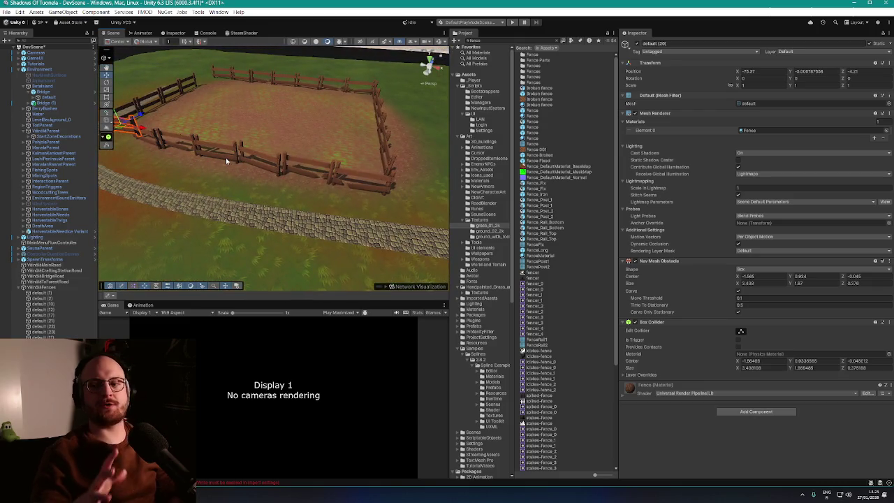
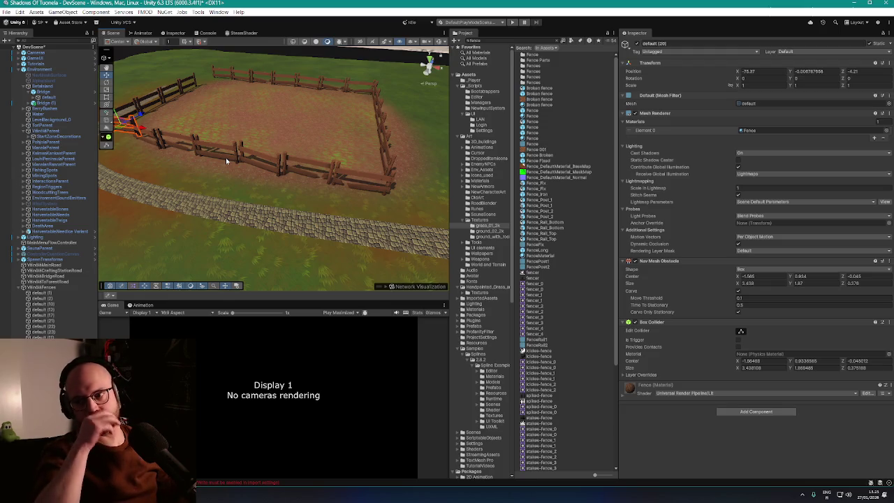
- Create a new empty object named TopFenceArea under VilnikiFences
{"action": "mouse_move", "coordinate": [204, 120]}
{"action": "left_mouse_down"}
{"action": "mouse_move", "coordinate": [310, 143]}
{"action": "mouse_move", "coordinate": [349, 135]}
{"action": "mouse_move", "coordinate": [318, 132]}
{"action": "mouse_move", "coordinate": [286, 150]}
{"action": "mouse_move", "coordinate": [326, 164]}
{"action": "mouse_move", "coordinate": [362, 142]}
{"action": "mouse_move", "coordinate": [289, 146]}
{"action": "mouse_move", "coordinate": [273, 151]}
{"action": "mouse_move", "coordinate": [278, 171]}
{"action": "mouse_move", "coordinate": [269, 170]}
{"action": "mouse_move", "coordinate": [280, 171]}
{"action": "mouse_move", "coordinate": [280, 149]}
{"action": "left_mouse_up"}
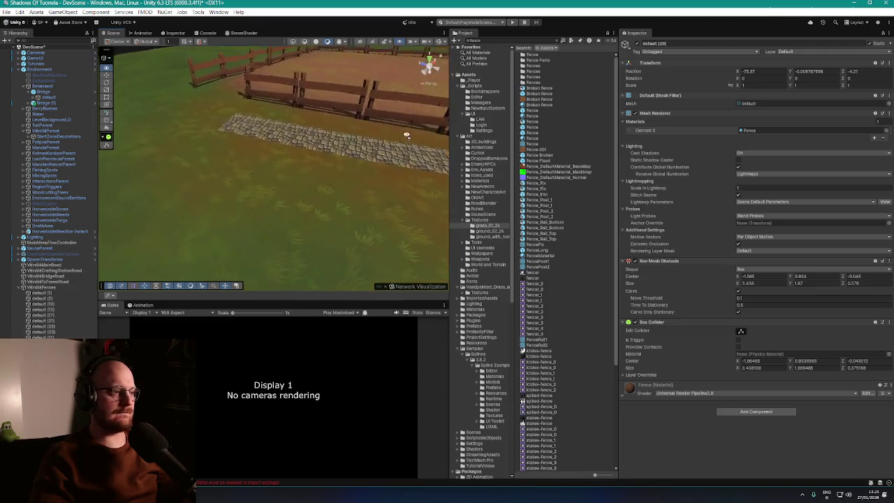
{"action": "left_click_drag", "start_coordinate": [460, 140], "coordinate": [270, 145]}
{"action": "mouse_move", "coordinate": [342, 128]}
{"action": "left_mouse_down"}
{"action": "mouse_move", "coordinate": [393, 124]}
{"action": "mouse_move", "coordinate": [244, 132]}
{"action": "mouse_move", "coordinate": [332, 135]}
{"action": "left_mouse_up"}
{"action": "mouse_move", "coordinate": [342, 141]}
{"action": "left_mouse_down"}
{"action": "mouse_move", "coordinate": [396, 128]}
{"action": "mouse_move", "coordinate": [259, 138]}
{"action": "mouse_move", "coordinate": [231, 157]}
{"action": "mouse_move", "coordinate": [333, 136]}
{"action": "mouse_move", "coordinate": [355, 145]}
{"action": "mouse_move", "coordinate": [349, 155]}
{"action": "mouse_move", "coordinate": [387, 186]}
{"action": "mouse_move", "coordinate": [365, 161]}
{"action": "mouse_move", "coordinate": [396, 161]}
{"action": "mouse_move", "coordinate": [411, 150]}
{"action": "mouse_move", "coordinate": [200, 140]}
{"action": "mouse_move", "coordinate": [290, 180]}
{"action": "mouse_move", "coordinate": [321, 173]}
{"action": "left_mouse_up"}
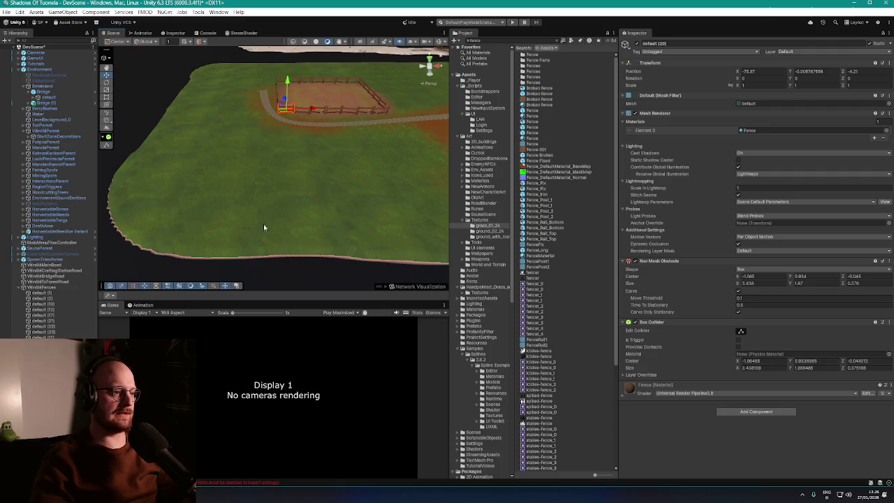
{"action": "scroll", "coordinate": [254, 194], "scroll_direction": "up", "scroll_amount": 10}
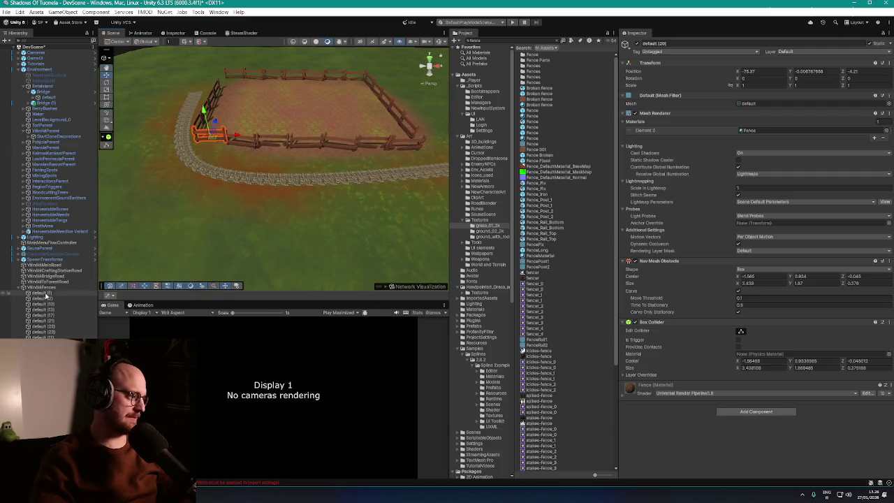
{"action": "left_click", "coordinate": [47, 294]}
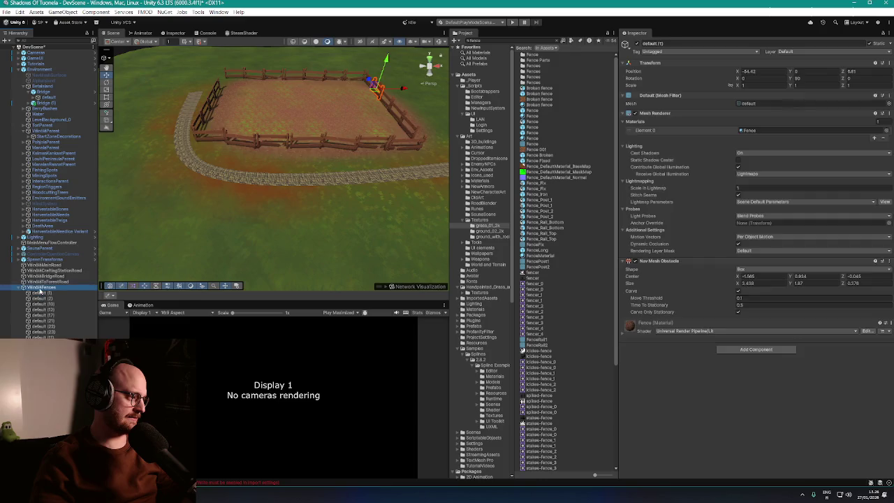
{"action": "right_click", "coordinate": [41, 291]}
{"action": "left_click", "coordinate": [68, 285]}
{"action": "key", "text": "f"}
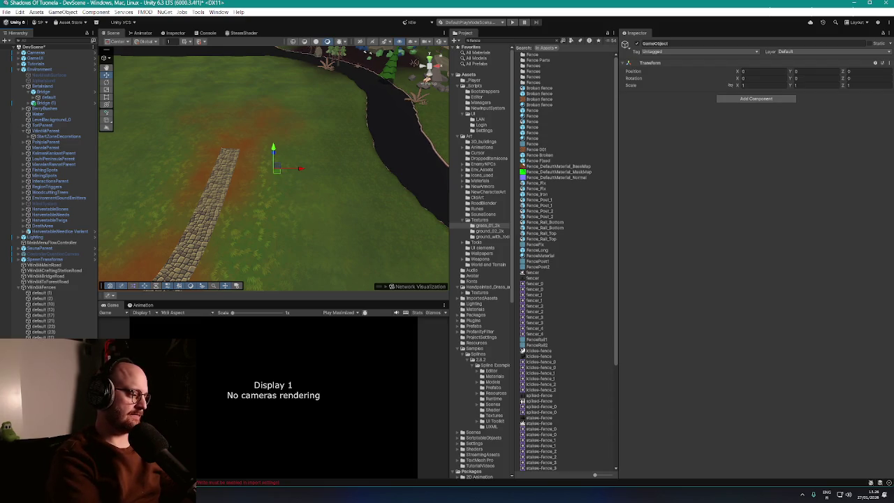
- Group all fence pieces from default (1) onward under TopFenceArea
{"action": "scroll", "coordinate": [267, 195], "scroll_direction": "down", "scroll_amount": 10}
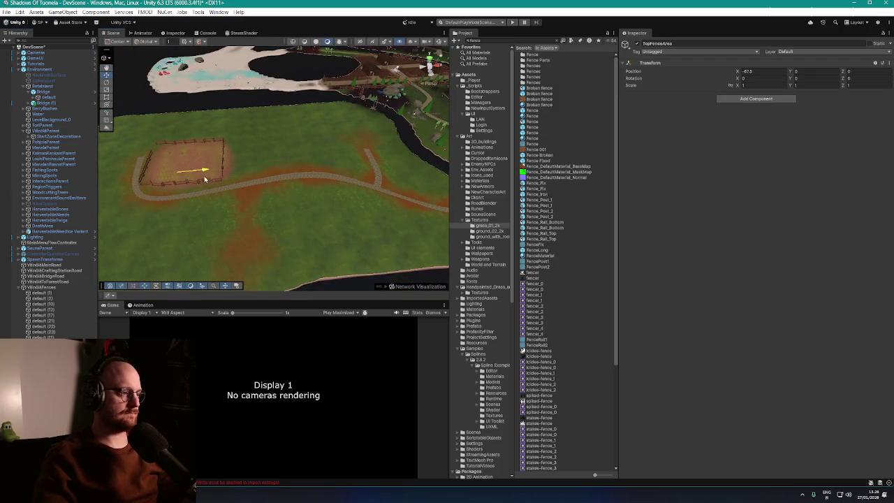
{"action": "left_click", "coordinate": [40, 292]}
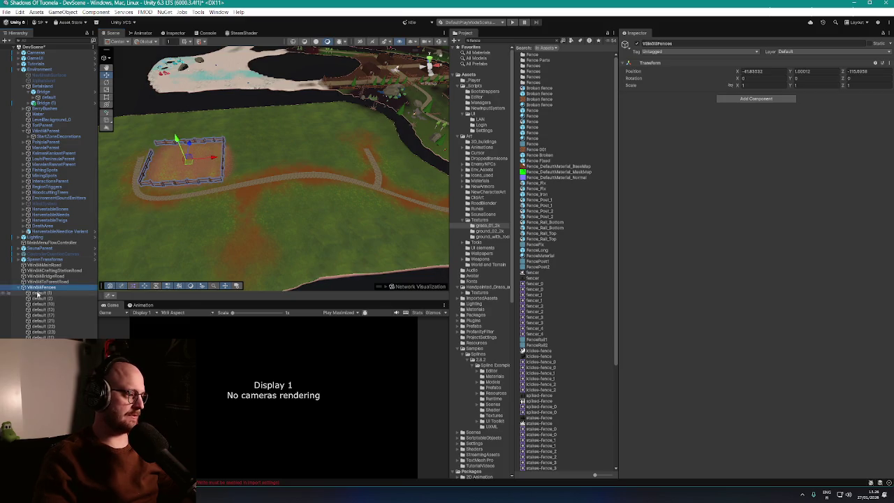
{"action": "key", "text": "shift+End"}
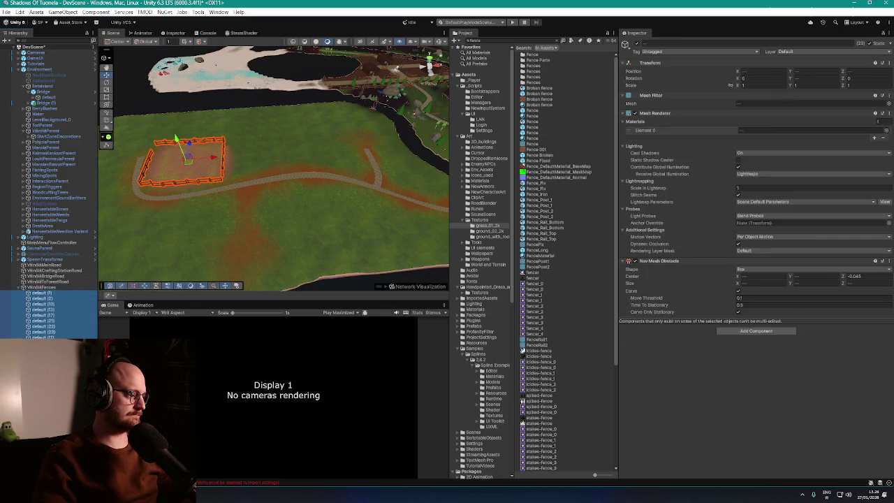
{"action": "key", "text": "ctrl+shift+g"}
{"action": "mouse_move", "coordinate": [209, 238]}
{"action": "left_mouse_down"}
{"action": "mouse_move", "coordinate": [180, 235]}
{"action": "mouse_move", "coordinate": [189, 235]}
{"action": "left_mouse_up"}
- Duplicate the fence enclosure onto the grass below and rename it LowerFenceArea
{"action": "key", "text": "ctrl+d"}
{"action": "left_click_drag", "start_coordinate": [279, 136], "coordinate": [222, 201]}
{"action": "scroll", "coordinate": [237, 202], "scroll_direction": "up", "scroll_amount": 5}
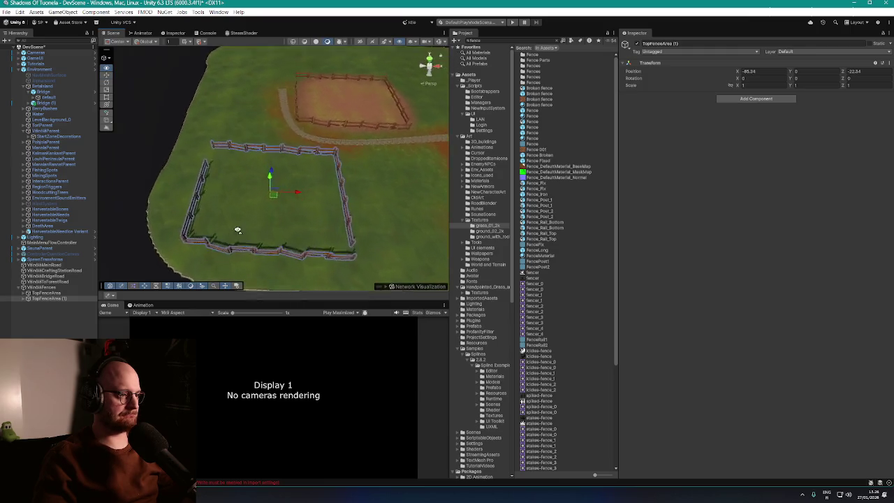
{"action": "scroll", "coordinate": [251, 218], "scroll_direction": "down", "scroll_amount": 5}
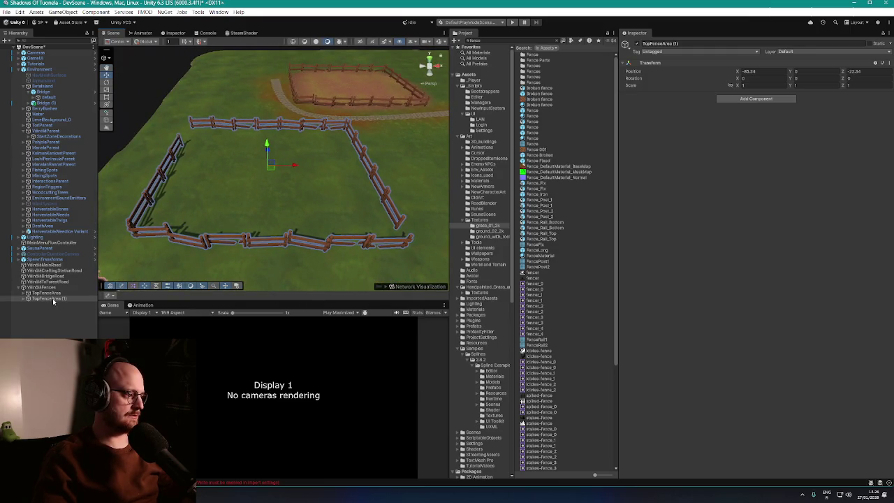
{"action": "key", "text": "XF86AudioRaiseVolume"}
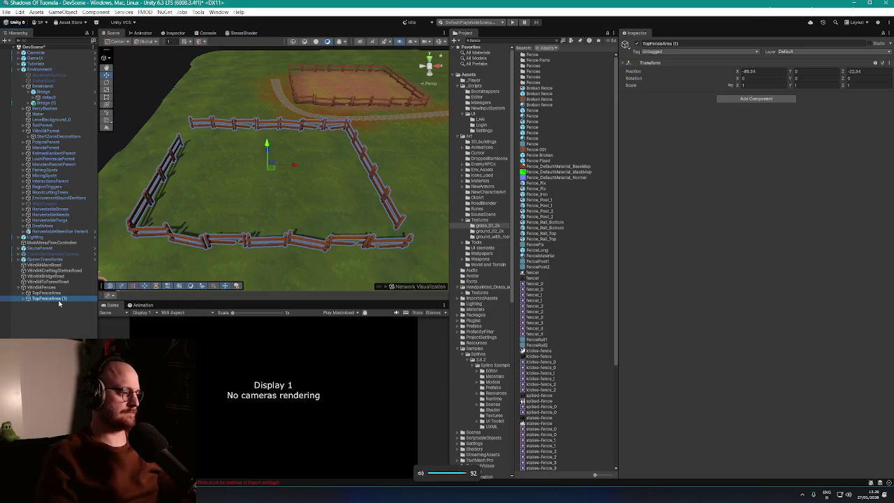
{"action": "key", "text": "F2"}
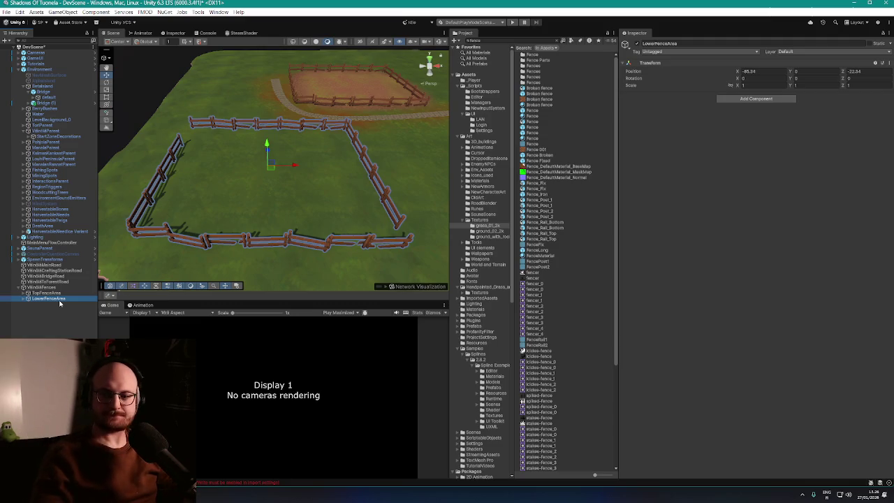
- Rotate fence piece default (8) 90° on Y and move it into the lower enclosure's left corner
{"action": "mouse_move", "coordinate": [231, 223]}
{"action": "left_mouse_down"}
{"action": "mouse_move", "coordinate": [242, 231]}
{"action": "mouse_move", "coordinate": [148, 217]}
{"action": "mouse_move", "coordinate": [239, 219]}
{"action": "mouse_move", "coordinate": [276, 174]}
{"action": "left_mouse_up"}
{"action": "left_click", "coordinate": [275, 175]}
{"action": "key", "text": "f"}
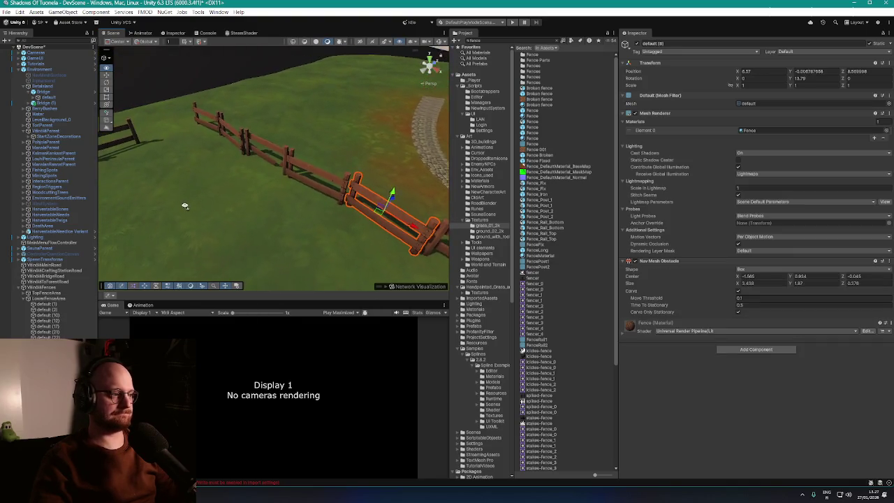
{"action": "key", "text": "ctrl+z"}
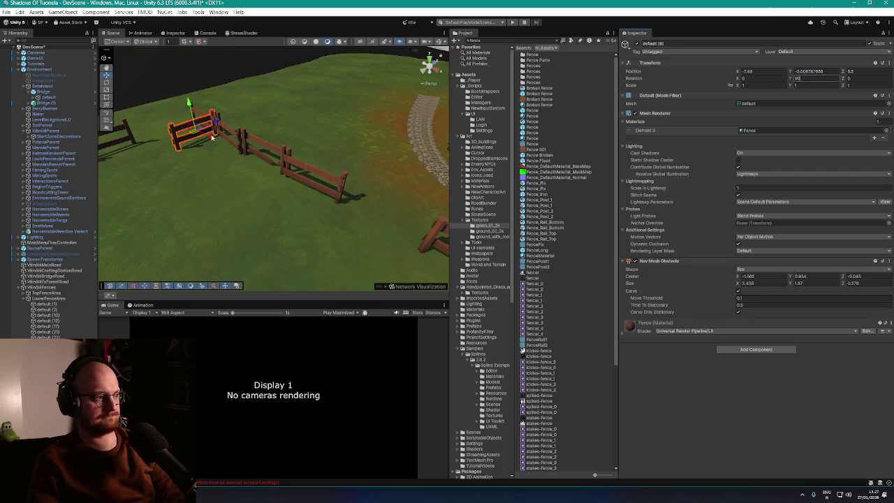
{"action": "mouse_move", "coordinate": [196, 132]}
{"action": "left_mouse_down"}
{"action": "mouse_move", "coordinate": [161, 127]}
{"action": "mouse_move", "coordinate": [214, 158]}
{"action": "mouse_move", "coordinate": [303, 190]}
{"action": "mouse_move", "coordinate": [287, 178]}
{"action": "mouse_move", "coordinate": [123, 221]}
{"action": "left_mouse_up"}
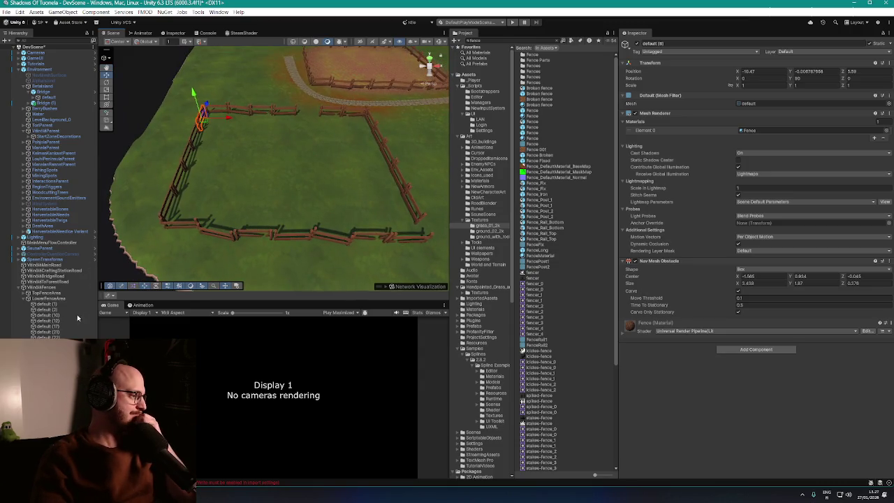
- Brush the NewLayer dirt texture on the Betalsland terrain inside the LowerFenceArea enclosure
{"action": "left_click", "coordinate": [44, 86]}
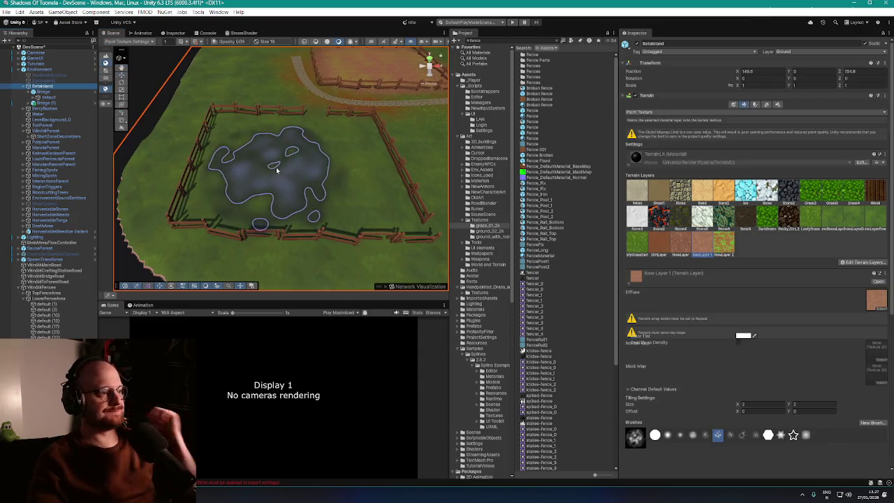
{"action": "left_click", "coordinate": [688, 246]}
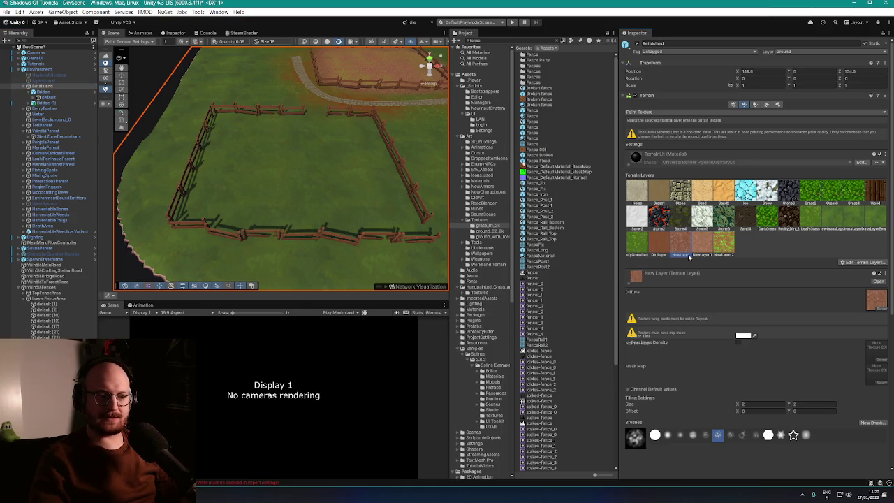
{"action": "mouse_move", "coordinate": [322, 166]}
{"action": "left_mouse_down"}
{"action": "mouse_move", "coordinate": [340, 170]}
{"action": "mouse_move", "coordinate": [348, 153]}
{"action": "mouse_move", "coordinate": [343, 172]}
{"action": "mouse_move", "coordinate": [359, 179]}
{"action": "mouse_move", "coordinate": [255, 165]}
{"action": "mouse_move", "coordinate": [268, 166]}
{"action": "left_mouse_up"}
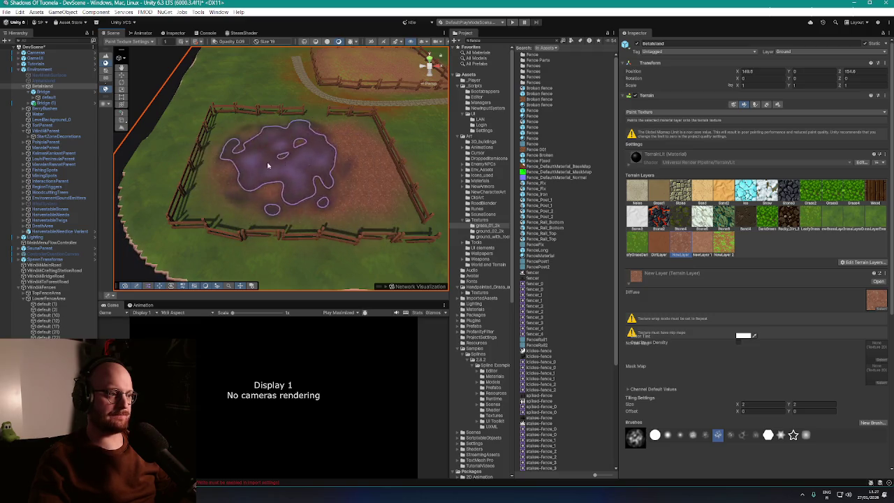
{"action": "scroll", "coordinate": [268, 166], "scroll_direction": "down", "scroll_amount": 5}
{"action": "scroll", "coordinate": [253, 159], "scroll_direction": "up", "scroll_amount": 4}
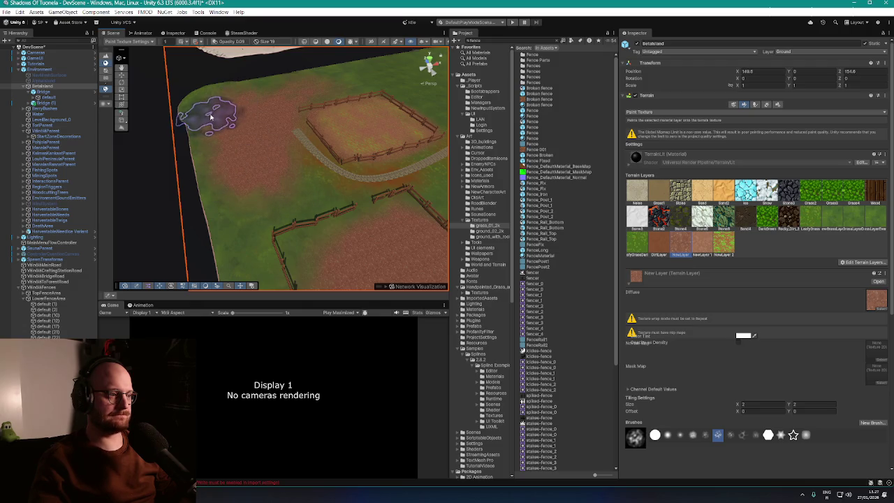
{"action": "scroll", "coordinate": [297, 98], "scroll_direction": "up", "scroll_amount": 10}
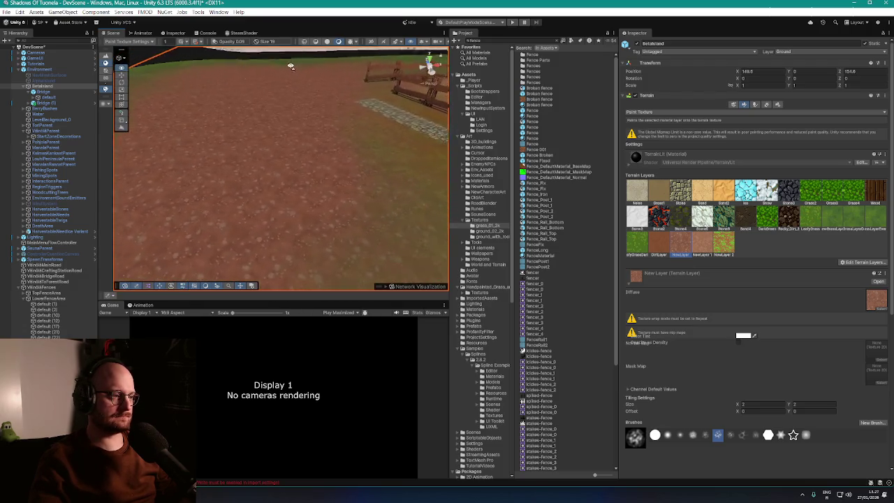
{"action": "scroll", "coordinate": [279, 80], "scroll_direction": "down", "scroll_amount": 5}
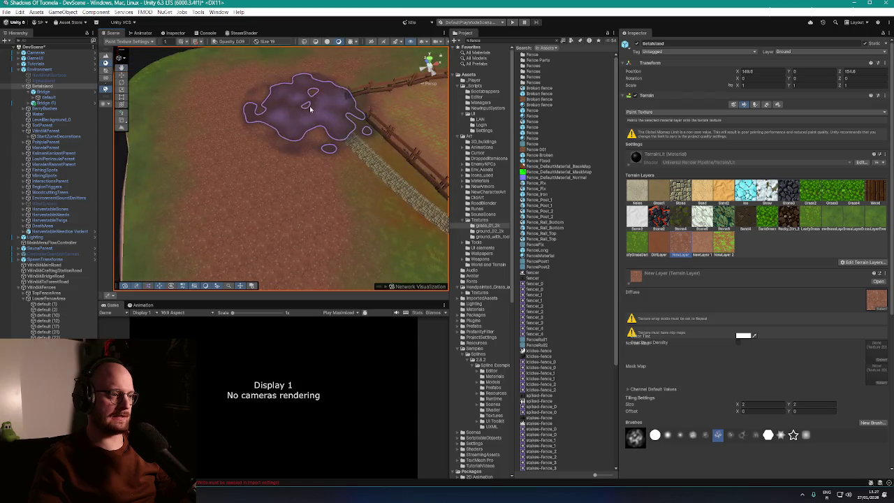
{"action": "scroll", "coordinate": [279, 122], "scroll_direction": "down", "scroll_amount": 8}
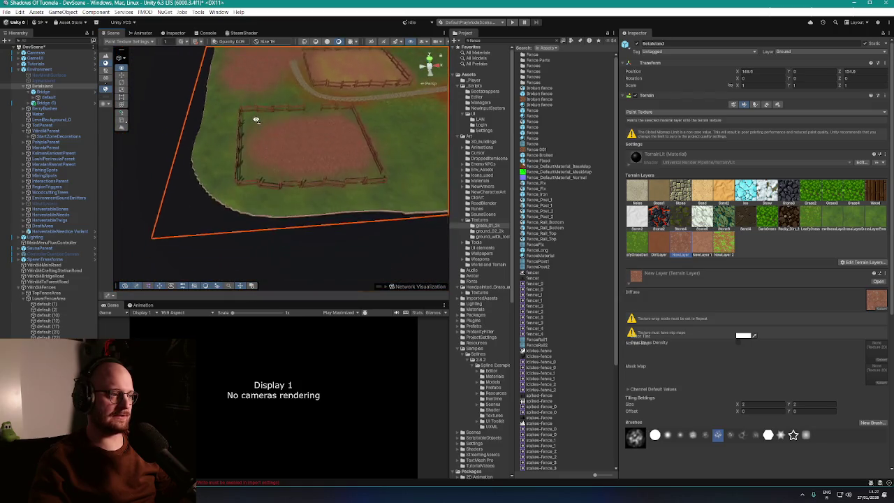
{"action": "scroll", "coordinate": [256, 120], "scroll_direction": "up", "scroll_amount": 3}
{"action": "left_click_drag", "start_coordinate": [252, 117], "coordinate": [293, 133]}
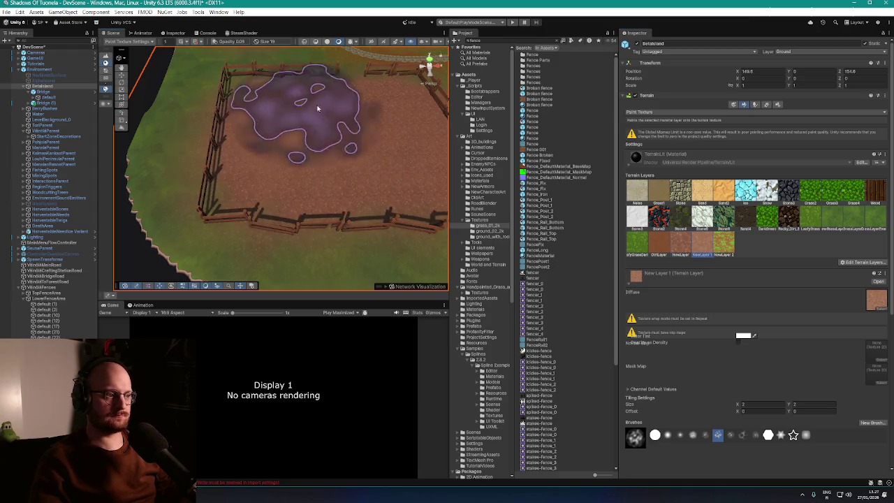
{"action": "left_click_drag", "start_coordinate": [382, 191], "coordinate": [382, 163]}
{"action": "left_click_drag", "start_coordinate": [240, 157], "coordinate": [281, 99]}
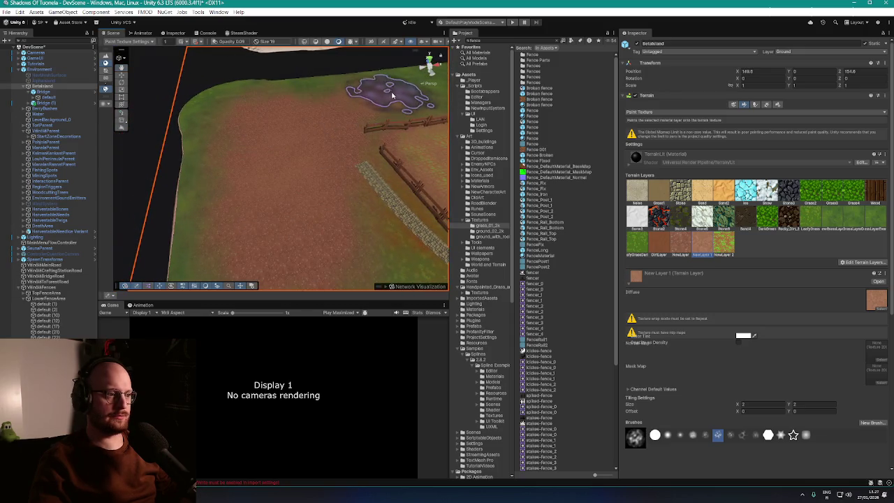
{"action": "mouse_move", "coordinate": [321, 143]}
{"action": "left_mouse_down"}
{"action": "mouse_move", "coordinate": [294, 140]}
{"action": "mouse_move", "coordinate": [286, 195]}
{"action": "mouse_move", "coordinate": [273, 206]}
{"action": "mouse_move", "coordinate": [288, 175]}
{"action": "mouse_move", "coordinate": [328, 180]}
{"action": "left_mouse_up"}
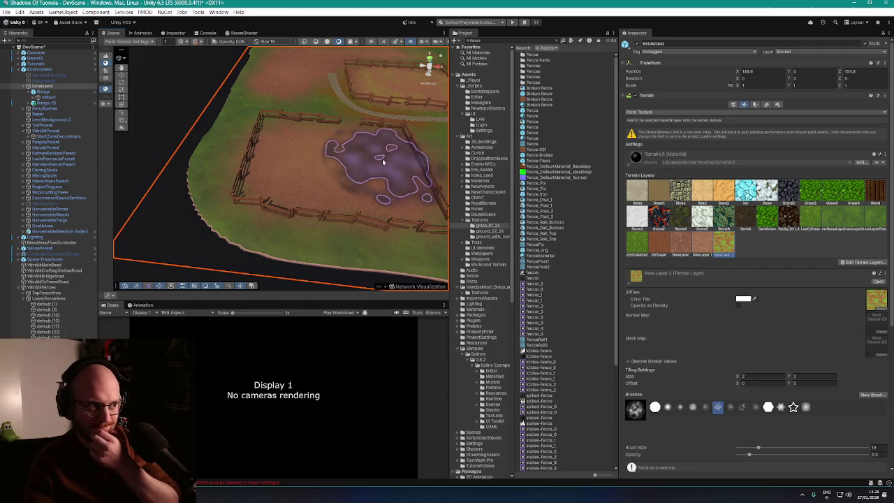
- Touch up dirt paint along the lower enclosure's fence edges near the stone path
{"action": "mouse_move", "coordinate": [392, 165]}
{"action": "left_mouse_down"}
{"action": "mouse_move", "coordinate": [399, 150]}
{"action": "mouse_move", "coordinate": [377, 167]}
{"action": "mouse_move", "coordinate": [315, 180]}
{"action": "mouse_move", "coordinate": [395, 160]}
{"action": "mouse_move", "coordinate": [350, 174]}
{"action": "mouse_move", "coordinate": [289, 250]}
{"action": "mouse_move", "coordinate": [398, 246]}
{"action": "mouse_move", "coordinate": [227, 180]}
{"action": "mouse_move", "coordinate": [259, 179]}
{"action": "mouse_move", "coordinate": [237, 189]}
{"action": "mouse_move", "coordinate": [220, 180]}
{"action": "mouse_move", "coordinate": [260, 167]}
{"action": "left_mouse_up"}
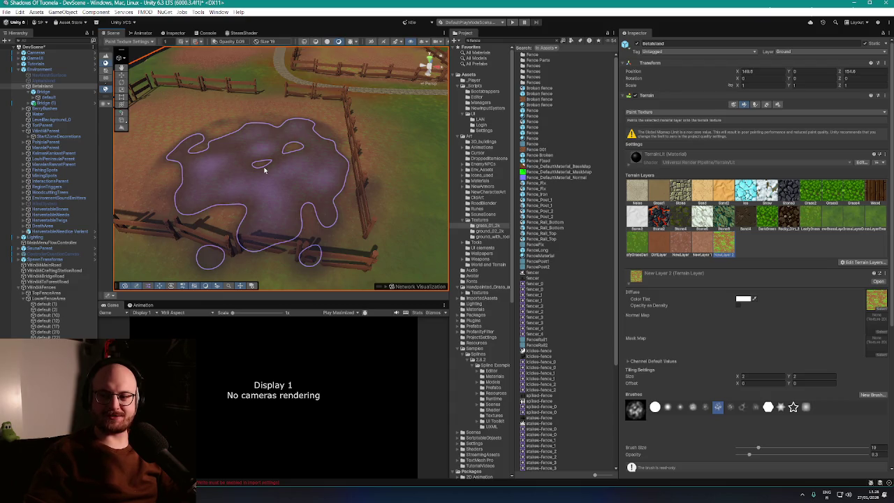
{"action": "scroll", "coordinate": [273, 172], "scroll_direction": "up", "scroll_amount": 10}
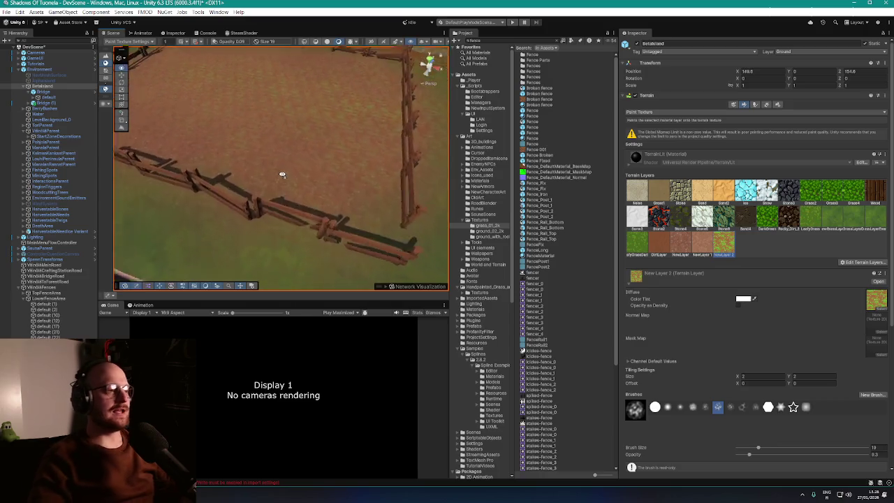
{"action": "scroll", "coordinate": [300, 170], "scroll_direction": "down", "scroll_amount": 5}
{"action": "scroll", "coordinate": [310, 153], "scroll_direction": "up", "scroll_amount": 4}
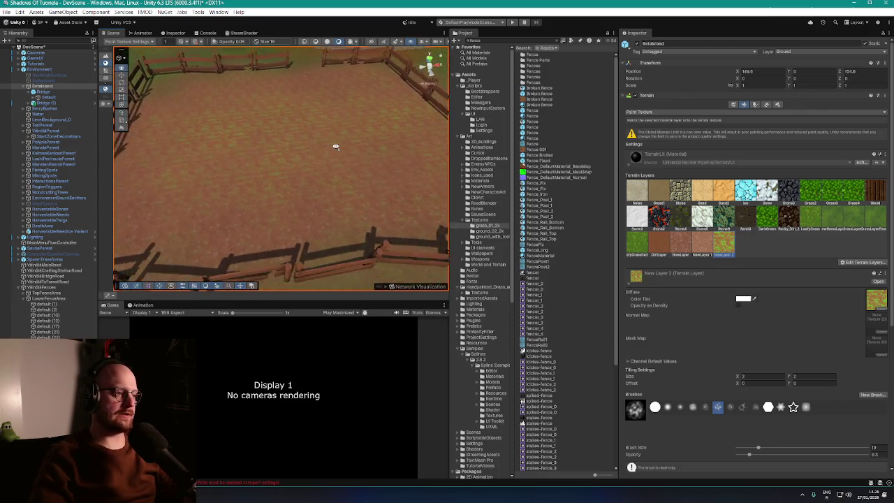
{"action": "mouse_move", "coordinate": [335, 147]}
{"action": "left_mouse_down"}
{"action": "mouse_move", "coordinate": [333, 124]}
{"action": "mouse_move", "coordinate": [313, 116]}
{"action": "mouse_move", "coordinate": [326, 134]}
{"action": "mouse_move", "coordinate": [387, 136]}
{"action": "mouse_move", "coordinate": [343, 140]}
{"action": "mouse_move", "coordinate": [309, 130]}
{"action": "mouse_move", "coordinate": [302, 142]}
{"action": "left_mouse_up"}
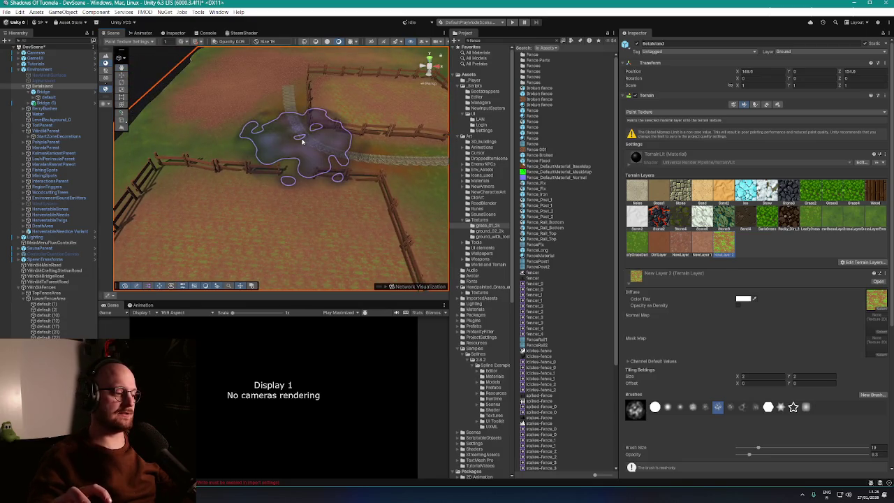
{"action": "mouse_move", "coordinate": [302, 142]}
{"action": "left_mouse_down"}
{"action": "mouse_move", "coordinate": [338, 120]}
{"action": "mouse_move", "coordinate": [270, 116]}
{"action": "mouse_move", "coordinate": [329, 136]}
{"action": "mouse_move", "coordinate": [308, 133]}
{"action": "left_mouse_up"}
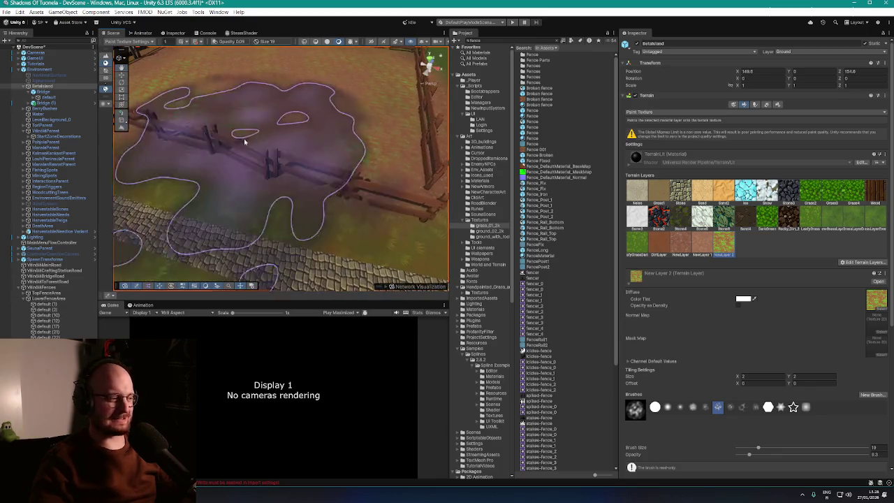
{"action": "scroll", "coordinate": [280, 168], "scroll_direction": "down", "scroll_amount": 5}
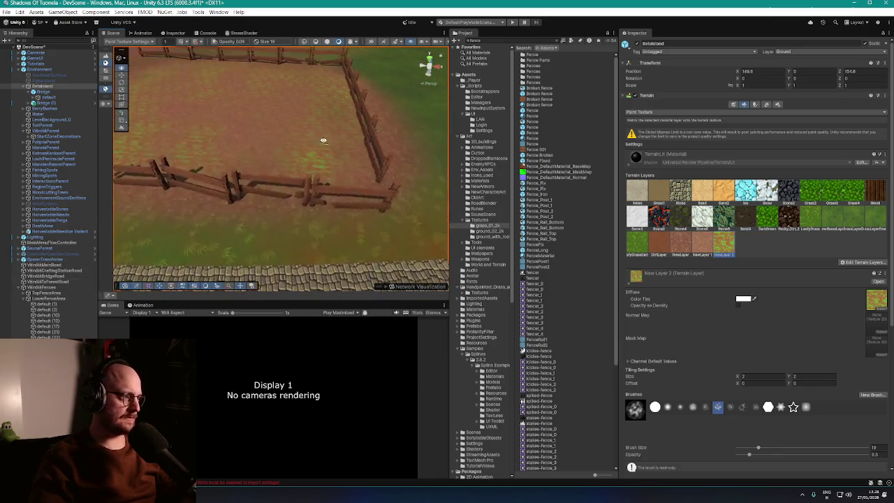
{"action": "left_click", "coordinate": [121, 75]}
- Turn the fence section beside the path about -15.8° on Y
{"action": "left_click", "coordinate": [345, 199]}
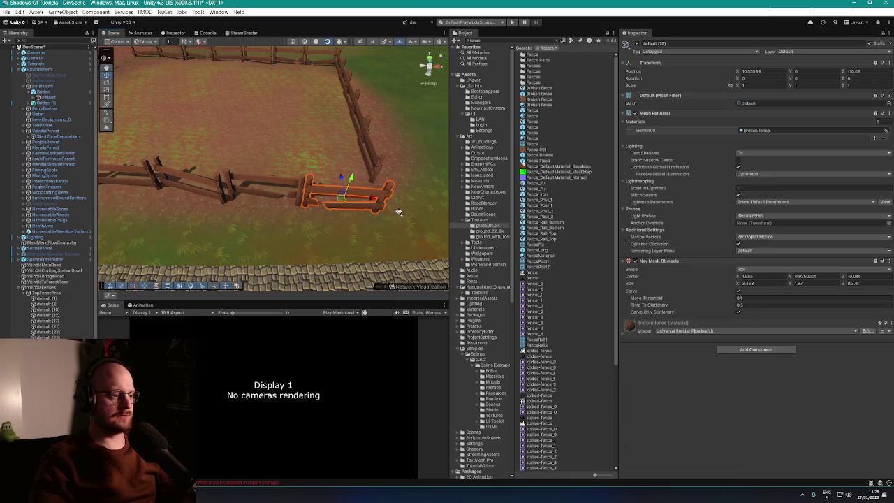
{"action": "key", "text": "f"}
{"action": "left_click_drag", "start_coordinate": [795, 79], "coordinate": [614, 55]}
{"action": "left_click_drag", "start_coordinate": [318, 145], "coordinate": [350, 140]}
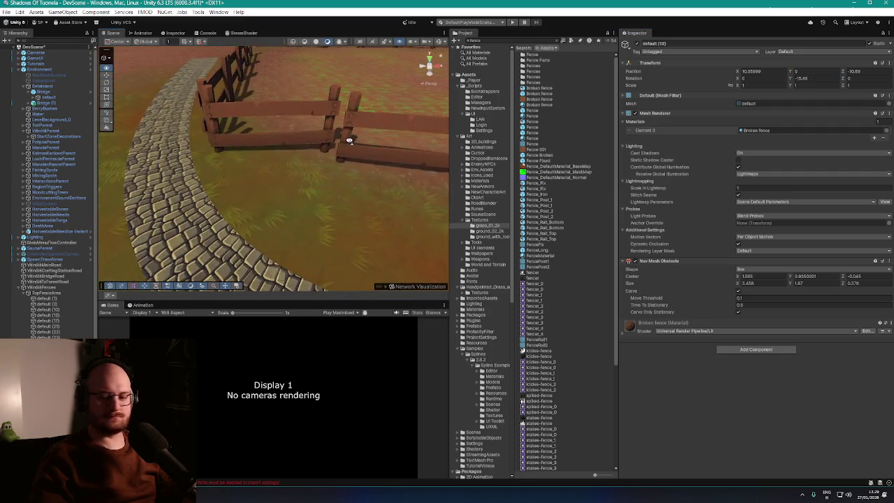
- Set the neighbouring fence section's rotation to 13.72 and nudge it to close the gap
{"action": "left_click", "coordinate": [294, 115]}
{"action": "key", "text": "f"}
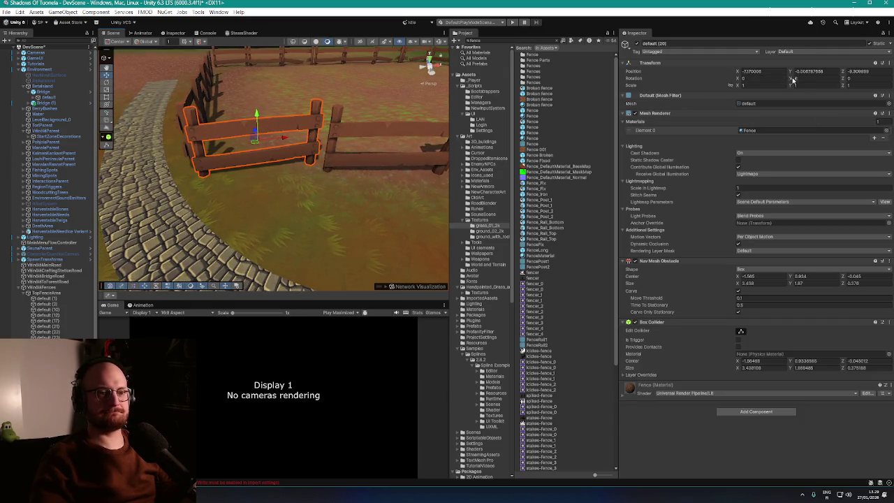
{"action": "type", "text": "13.72"}
{"action": "mouse_move", "coordinate": [259, 142]}
{"action": "left_mouse_down"}
{"action": "mouse_move", "coordinate": [208, 167]}
{"action": "mouse_move", "coordinate": [133, 176]}
{"action": "mouse_move", "coordinate": [22, 164]}
{"action": "left_mouse_up"}
{"action": "scroll", "coordinate": [149, 175], "scroll_direction": "down", "scroll_amount": 5}
{"action": "mouse_move", "coordinate": [238, 177]}
{"action": "left_mouse_down"}
{"action": "mouse_move", "coordinate": [255, 192]}
{"action": "mouse_move", "coordinate": [239, 205]}
{"action": "mouse_move", "coordinate": [255, 187]}
{"action": "mouse_move", "coordinate": [251, 166]}
{"action": "left_mouse_up"}
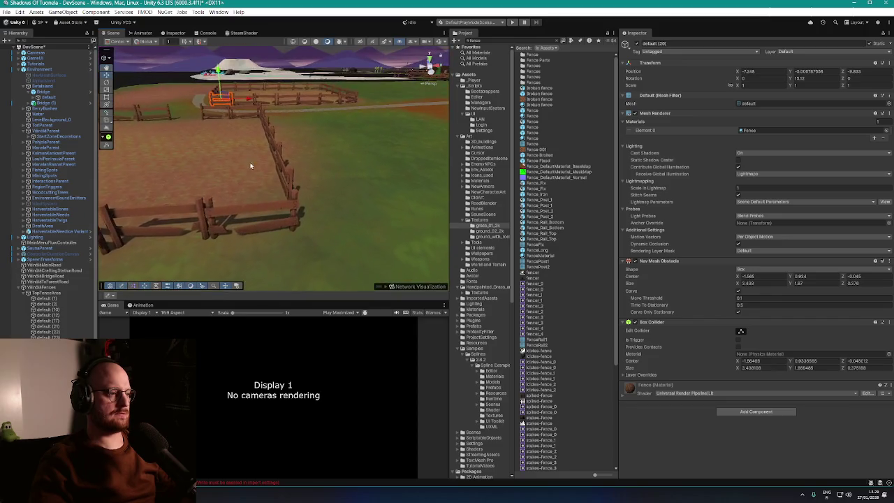
{"action": "mouse_move", "coordinate": [264, 208]}
{"action": "left_mouse_down"}
{"action": "mouse_move", "coordinate": [300, 193]}
{"action": "mouse_move", "coordinate": [276, 207]}
{"action": "left_mouse_up"}
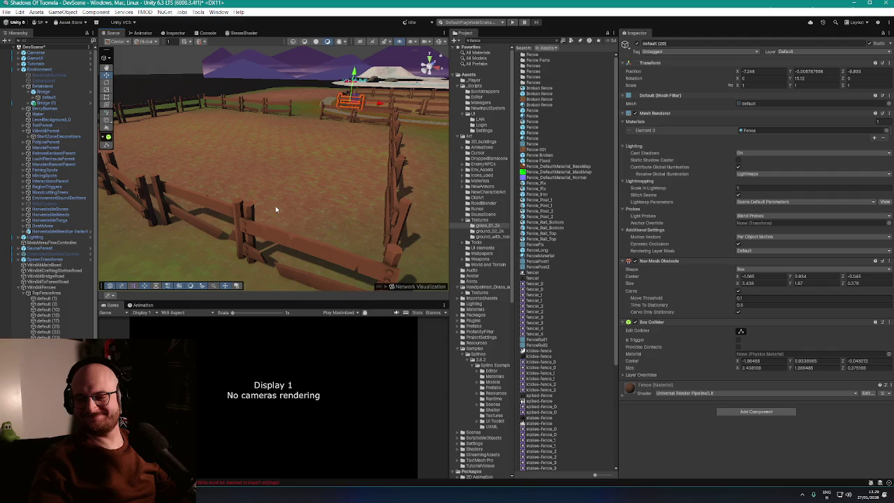
{"action": "mouse_move", "coordinate": [275, 208]}
{"action": "left_mouse_down"}
{"action": "mouse_move", "coordinate": [194, 195]}
{"action": "mouse_move", "coordinate": [313, 212]}
{"action": "mouse_move", "coordinate": [288, 216]}
{"action": "mouse_move", "coordinate": [337, 202]}
{"action": "mouse_move", "coordinate": [260, 212]}
{"action": "mouse_move", "coordinate": [279, 242]}
{"action": "mouse_move", "coordinate": [334, 220]}
{"action": "mouse_move", "coordinate": [280, 207]}
{"action": "mouse_move", "coordinate": [228, 215]}
{"action": "mouse_move", "coordinate": [247, 202]}
{"action": "mouse_move", "coordinate": [230, 210]}
{"action": "left_mouse_up"}
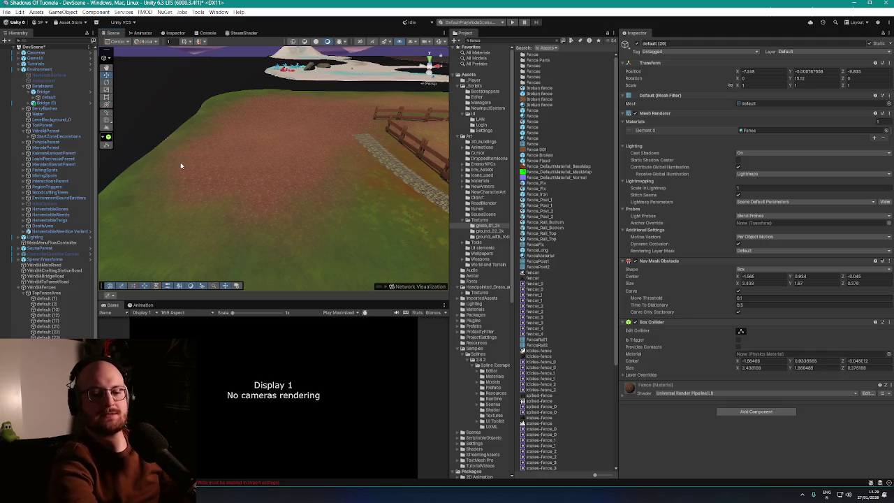
{"action": "mouse_move", "coordinate": [265, 146]}
{"action": "left_mouse_down"}
{"action": "mouse_move", "coordinate": [273, 142]}
{"action": "mouse_move", "coordinate": [260, 149]}
{"action": "left_mouse_up"}
- Search the Project for 'shed' and place the ShedBuilding prefab on the dirt field
{"action": "double_click", "coordinate": [489, 40]}
{"action": "type", "text": "shed"}
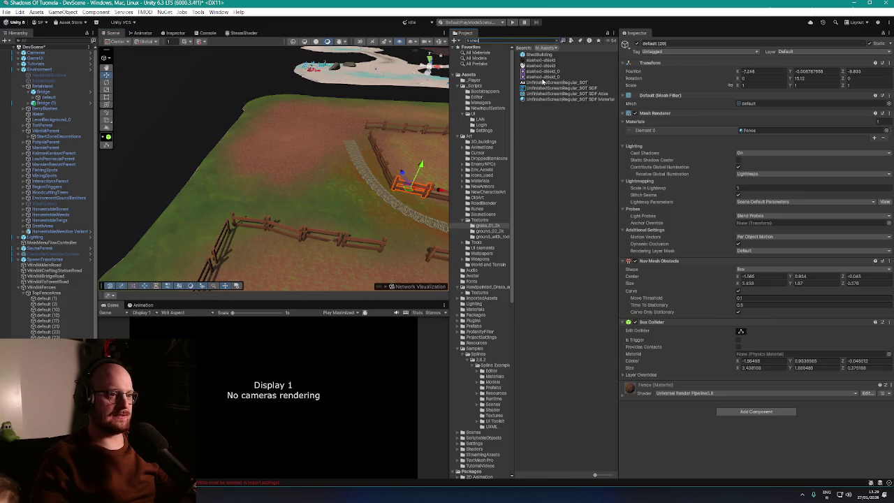
{"action": "mouse_move", "coordinate": [317, 119]}
{"action": "left_mouse_down"}
{"action": "mouse_move", "coordinate": [281, 178]}
{"action": "mouse_move", "coordinate": [280, 171]}
{"action": "left_mouse_up"}
{"action": "scroll", "coordinate": [336, 168], "scroll_direction": "up", "scroll_amount": 5}
{"action": "mouse_move", "coordinate": [366, 167]}
{"action": "left_mouse_down"}
{"action": "mouse_move", "coordinate": [443, 176]}
{"action": "mouse_move", "coordinate": [383, 175]}
{"action": "mouse_move", "coordinate": [359, 163]}
{"action": "mouse_move", "coordinate": [310, 205]}
{"action": "mouse_move", "coordinate": [309, 216]}
{"action": "mouse_move", "coordinate": [276, 114]}
{"action": "mouse_move", "coordinate": [356, 114]}
{"action": "mouse_move", "coordinate": [304, 110]}
{"action": "mouse_move", "coordinate": [312, 116]}
{"action": "mouse_move", "coordinate": [285, 132]}
{"action": "mouse_move", "coordinate": [346, 122]}
{"action": "mouse_move", "coordinate": [240, 120]}
{"action": "mouse_move", "coordinate": [262, 117]}
{"action": "left_mouse_up"}
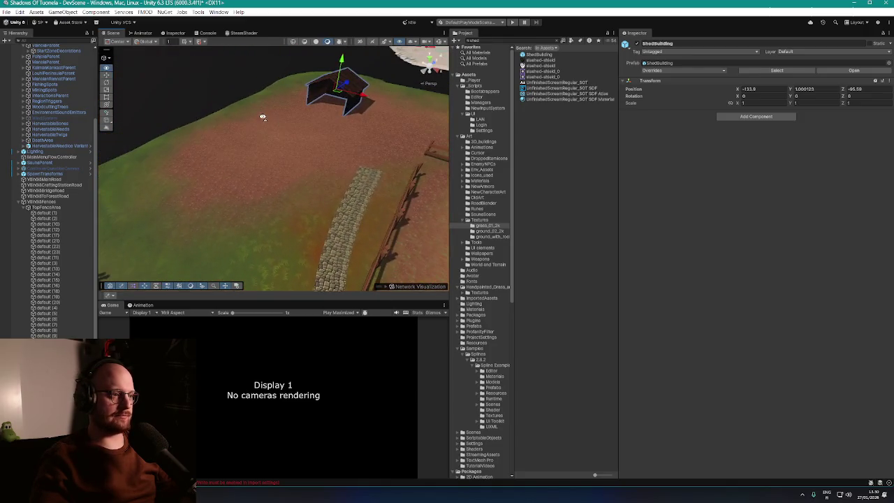
- Add a duplicate shed rotated -90° on Y beside the first, then switch to the browser
{"action": "key", "text": "ctrl+d"}
{"action": "mouse_move", "coordinate": [345, 104]}
{"action": "left_mouse_down"}
{"action": "mouse_move", "coordinate": [246, 170]}
{"action": "mouse_move", "coordinate": [273, 175]}
{"action": "left_mouse_up"}
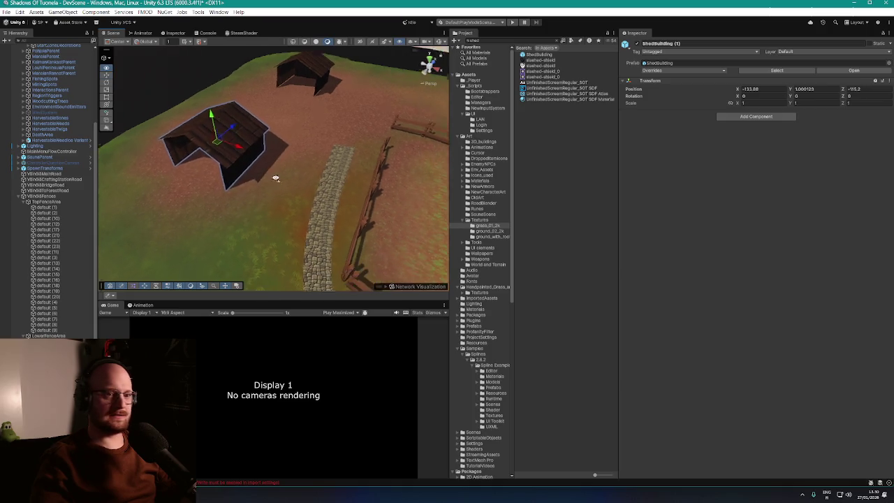
{"action": "type", "text": "90"}
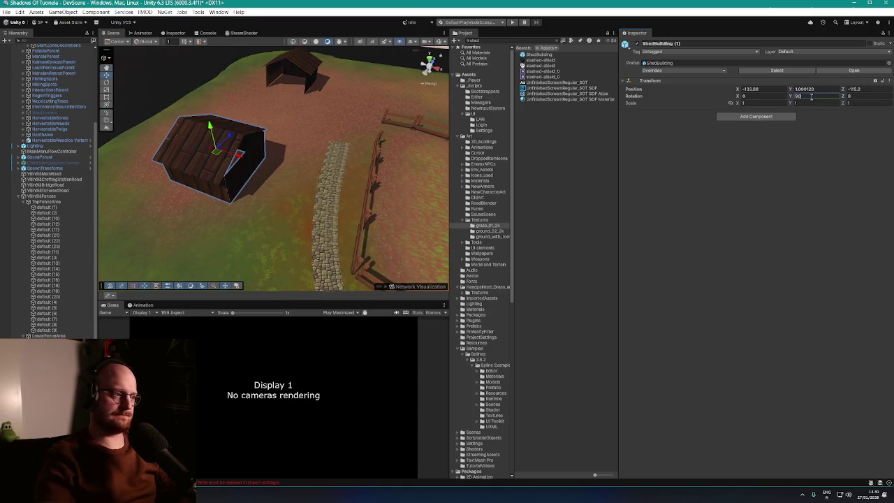
{"action": "mouse_move", "coordinate": [295, 188]}
{"action": "left_mouse_down"}
{"action": "mouse_move", "coordinate": [349, 183]}
{"action": "mouse_move", "coordinate": [329, 173]}
{"action": "left_mouse_up"}
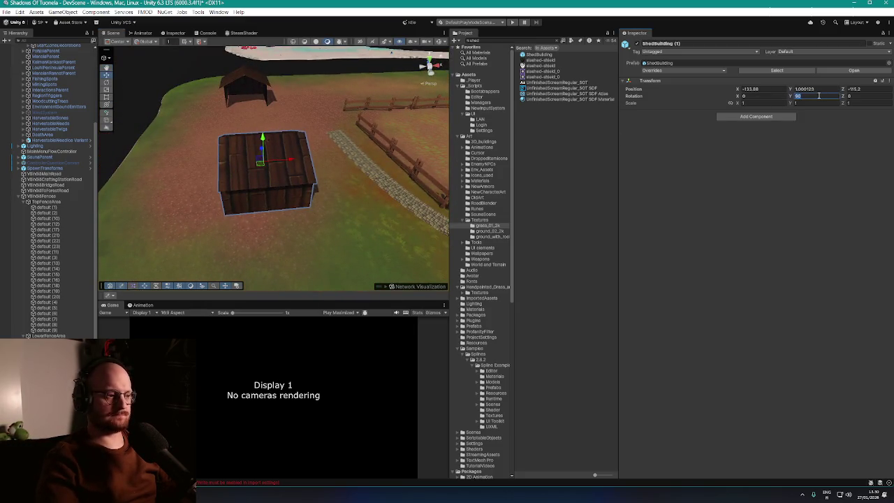
{"action": "type", "text": "-90"}
{"action": "mouse_move", "coordinate": [249, 168]}
{"action": "left_mouse_down"}
{"action": "mouse_move", "coordinate": [211, 131]}
{"action": "mouse_move", "coordinate": [175, 150]}
{"action": "mouse_move", "coordinate": [123, 149]}
{"action": "left_mouse_up"}
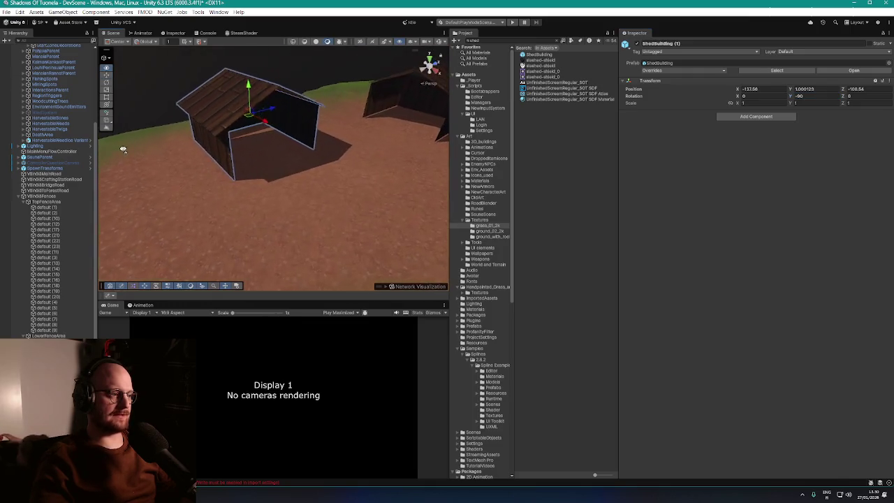
{"action": "mouse_move", "coordinate": [245, 114]}
{"action": "left_mouse_down"}
{"action": "mouse_move", "coordinate": [364, 160]}
{"action": "mouse_move", "coordinate": [186, 152]}
{"action": "mouse_move", "coordinate": [286, 180]}
{"action": "mouse_move", "coordinate": [343, 184]}
{"action": "mouse_move", "coordinate": [310, 256]}
{"action": "left_mouse_up"}
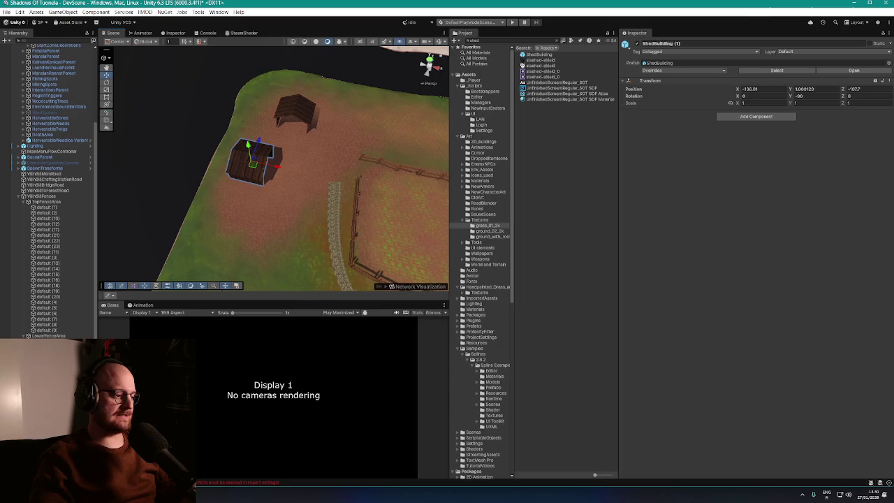
{"action": "key", "text": "alt+Tab"}
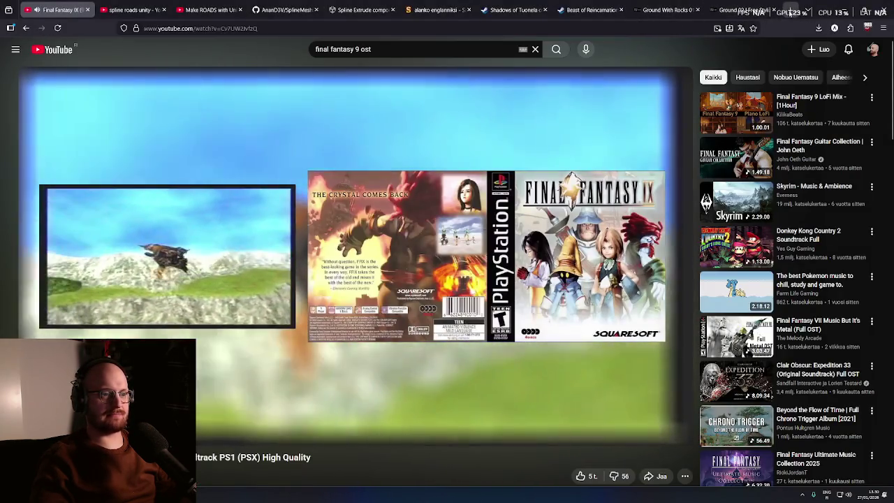
- Go to assetstore.unity.com in a new tab and search for 'farm'
{"action": "key", "text": "ctrl+t"}
{"action": "type", "text": "assetstore.unity.com/"}
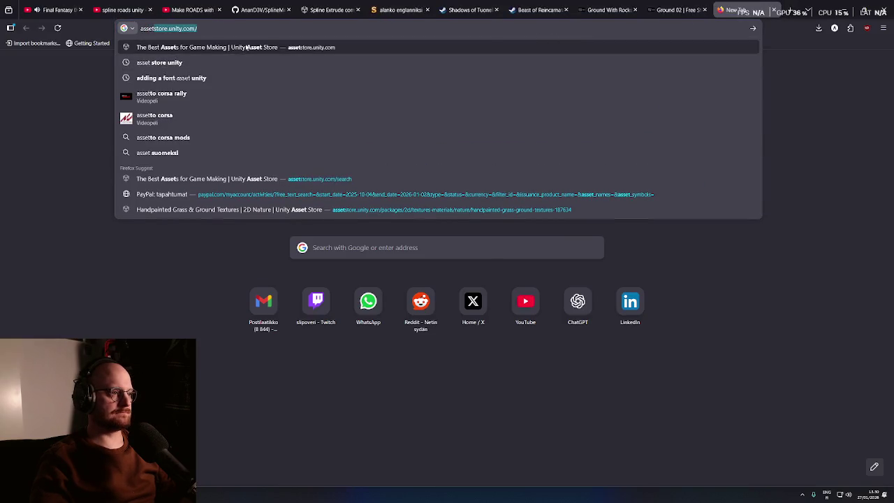
{"action": "key", "text": "Return"}
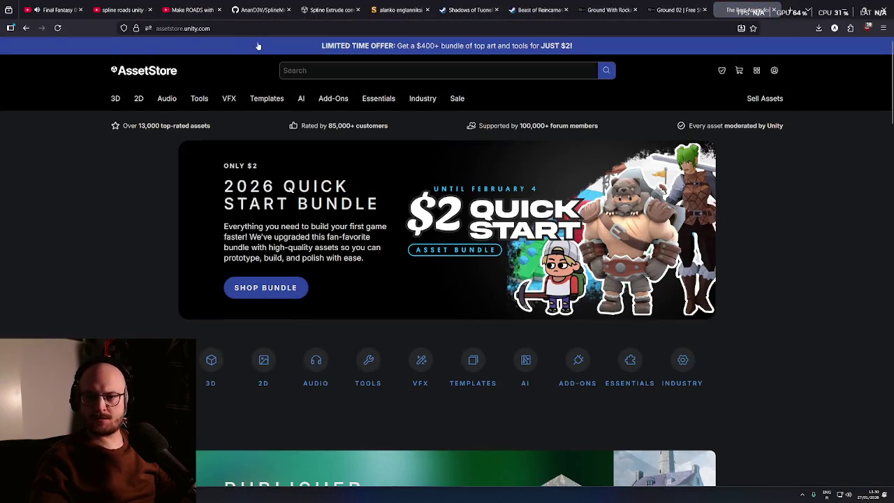
{"action": "left_click", "coordinate": [450, 69]}
{"action": "type", "text": "farm"}
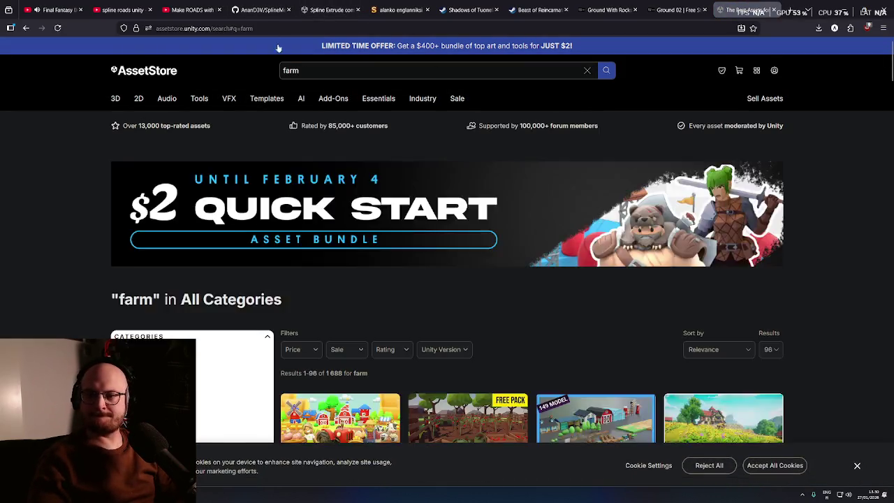
- Filter the farm results to the Free and Below €20.00 price ranges
{"action": "mouse_move", "coordinate": [267, 99]}
{"action": "scroll", "coordinate": [413, 289], "scroll_direction": "down", "scroll_amount": 4}
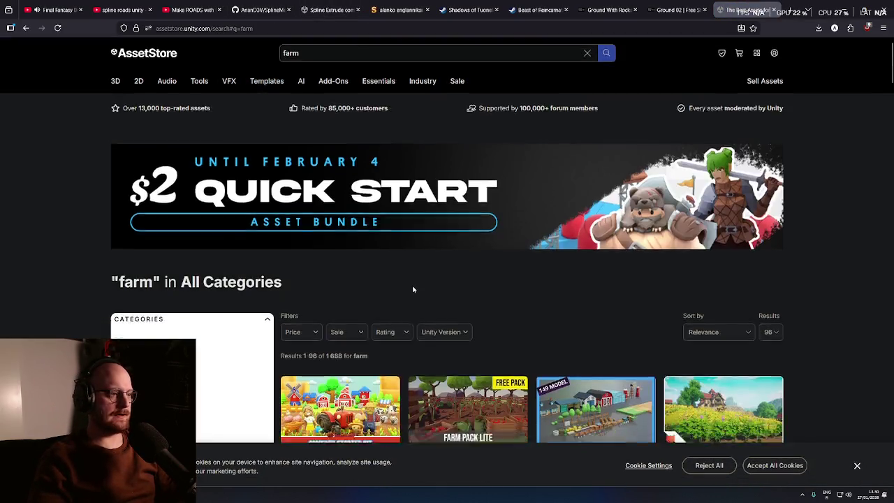
{"action": "scroll", "coordinate": [531, 240], "scroll_direction": "up", "scroll_amount": 2}
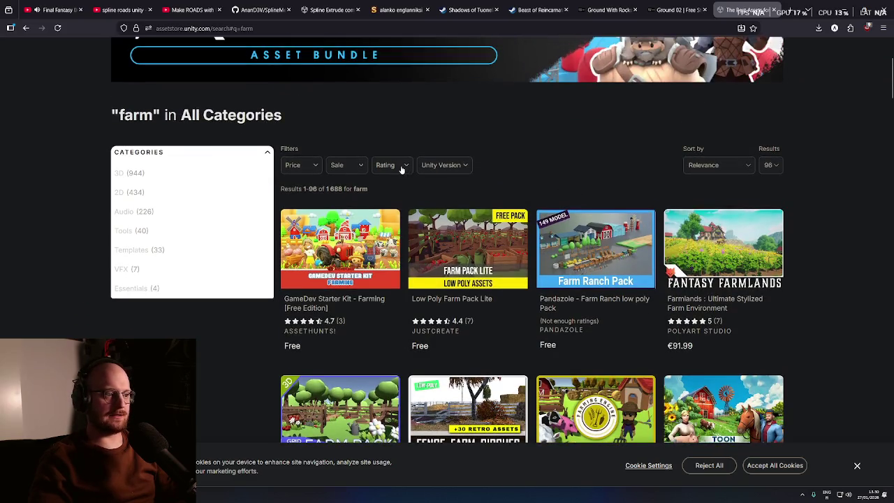
{"action": "left_click", "coordinate": [311, 165]}
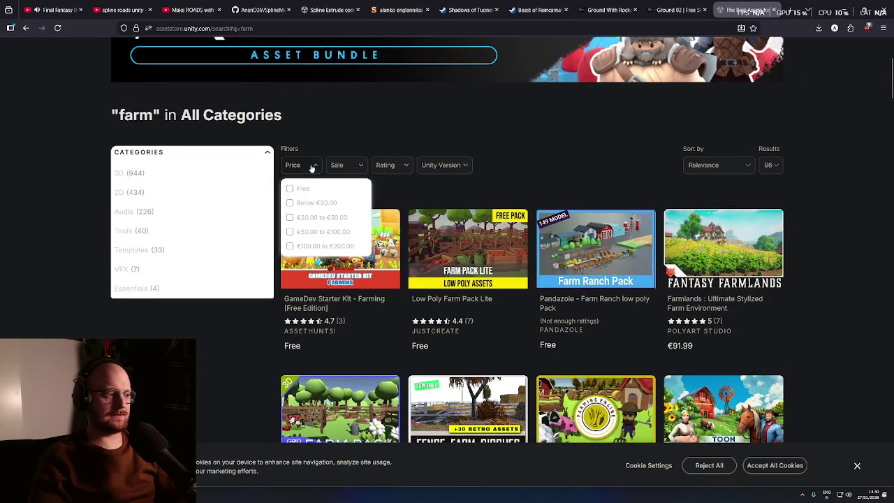
{"action": "left_click", "coordinate": [300, 189]}
{"action": "left_click", "coordinate": [317, 202]}
{"action": "left_click", "coordinate": [512, 201]}
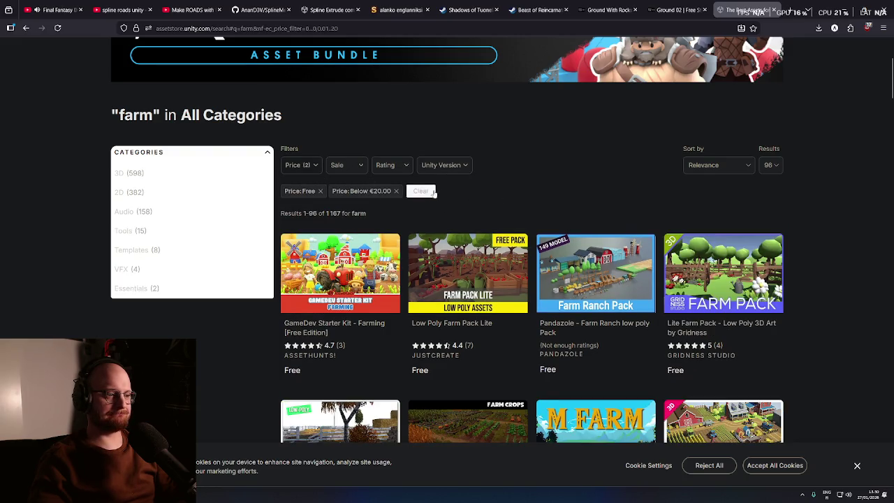
- Keep the Relevance sort order and browse down the farm results
{"action": "left_click", "coordinate": [723, 175]}
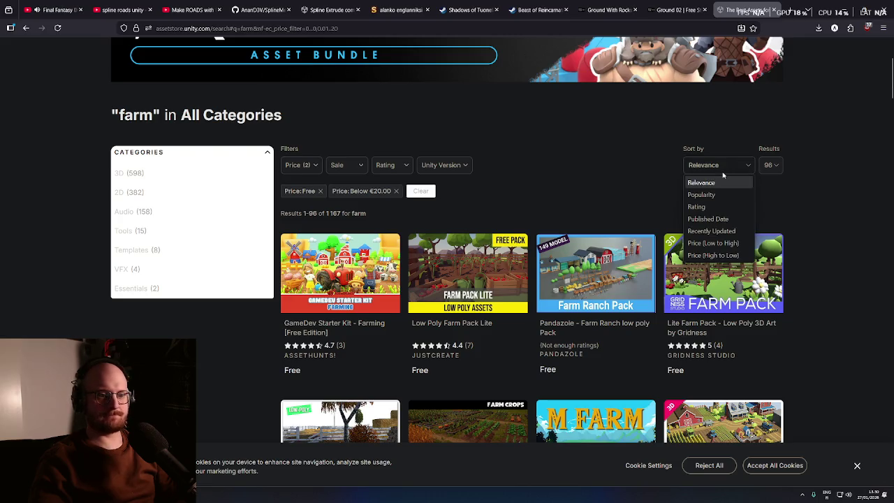
{"action": "left_click", "coordinate": [605, 183]}
{"action": "scroll", "coordinate": [310, 149], "scroll_direction": "up", "scroll_amount": 3}
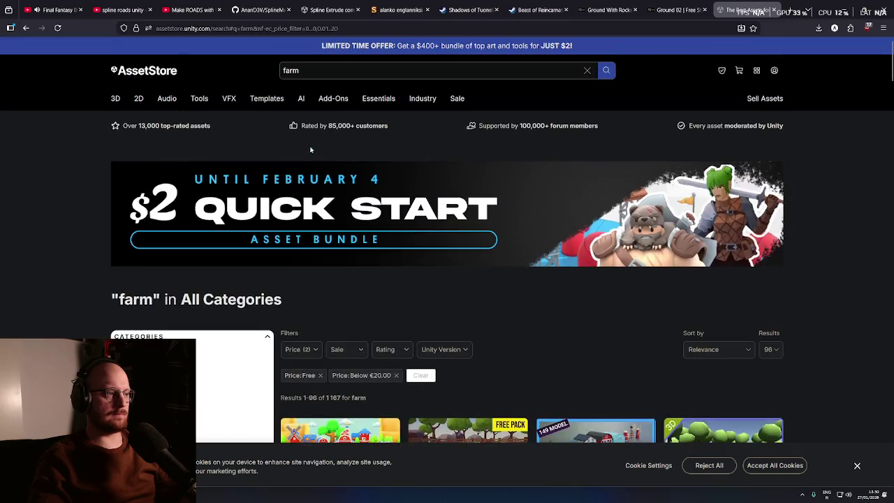
{"action": "left_click", "coordinate": [318, 73]}
{"action": "scroll", "coordinate": [493, 293], "scroll_direction": "down", "scroll_amount": 3}
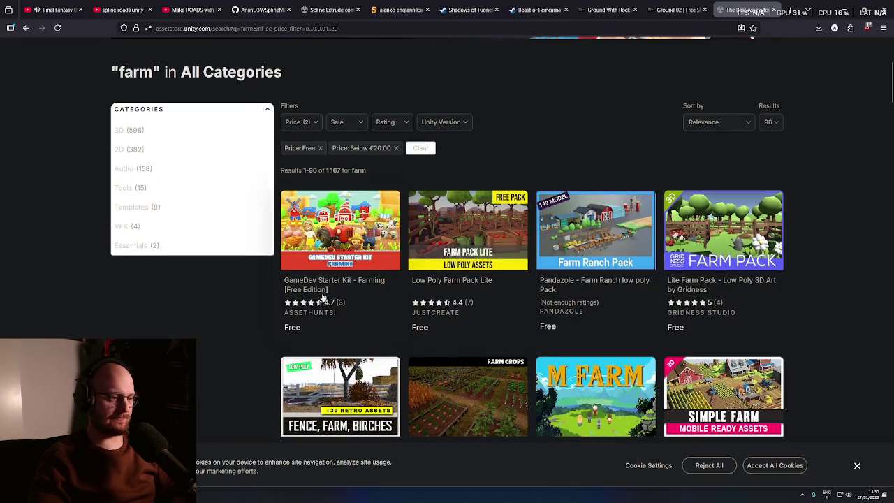
{"action": "scroll", "coordinate": [214, 315], "scroll_direction": "down", "scroll_amount": 1}
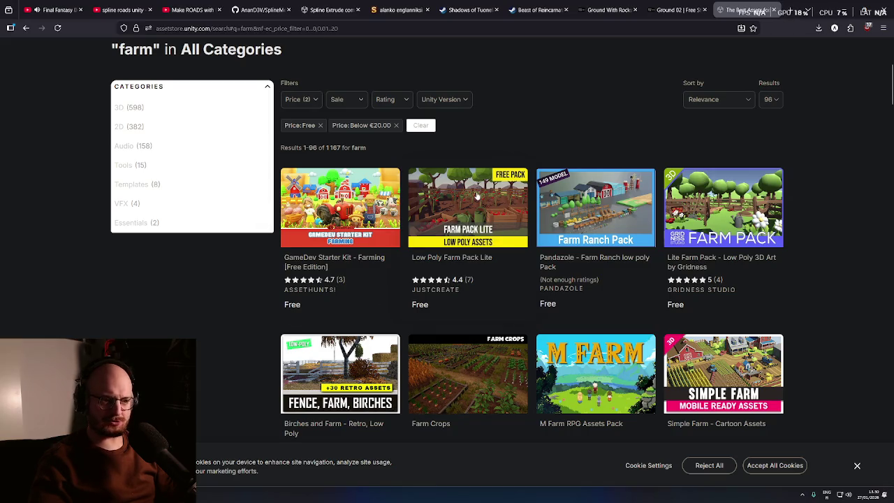
{"action": "scroll", "coordinate": [792, 295], "scroll_direction": "down", "scroll_amount": 1}
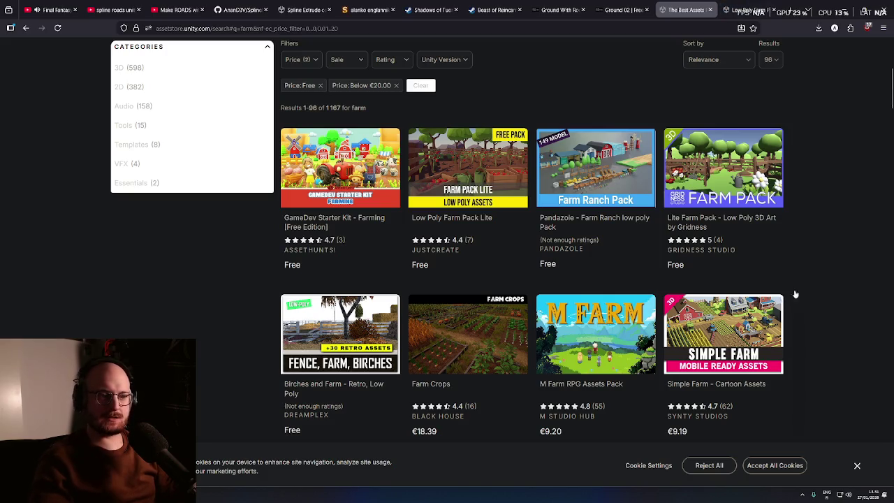
{"action": "scroll", "coordinate": [817, 290], "scroll_direction": "down", "scroll_amount": 1}
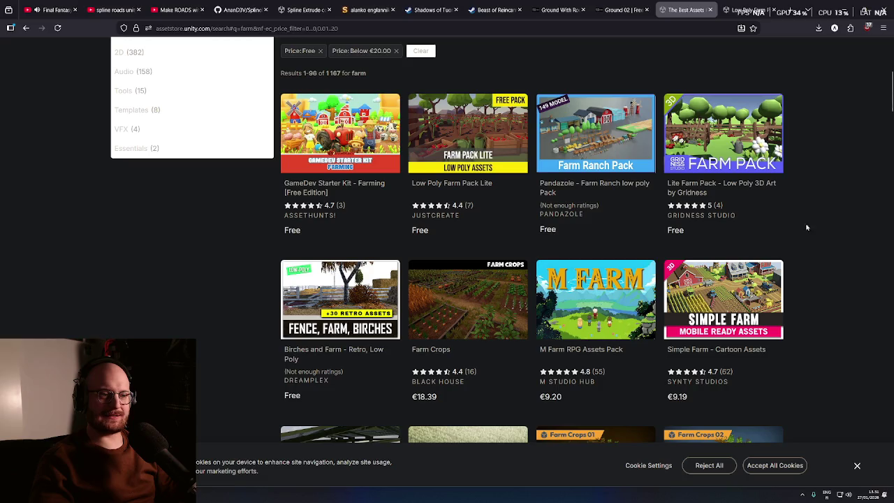
- Open two farm results in new tabs and remove the Below €20.00 price filter
{"action": "middle_click", "coordinate": [832, 206]}
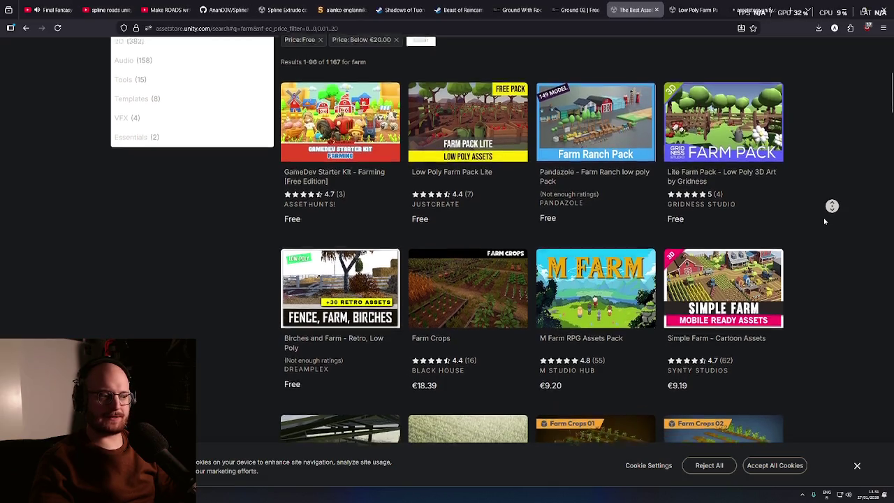
{"action": "scroll", "coordinate": [820, 219], "scroll_direction": "down", "scroll_amount": 1}
{"action": "scroll", "coordinate": [819, 220], "scroll_direction": "down", "scroll_amount": 1}
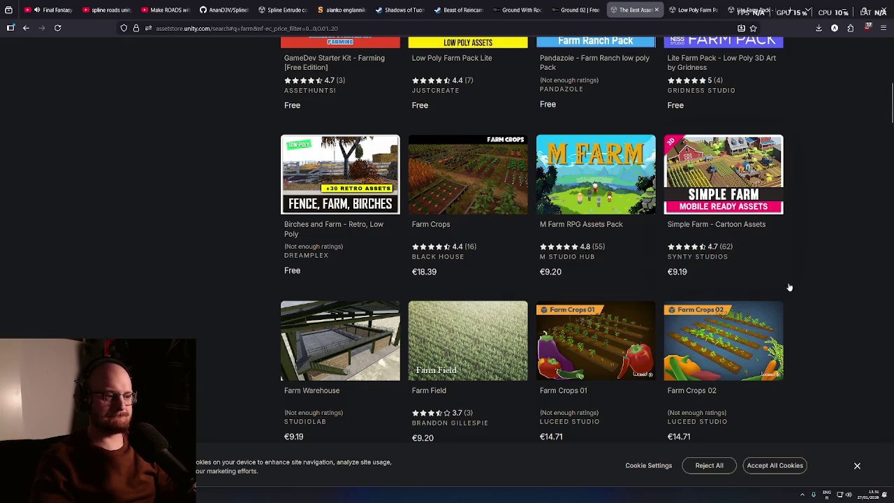
{"action": "middle_click", "coordinate": [840, 279]}
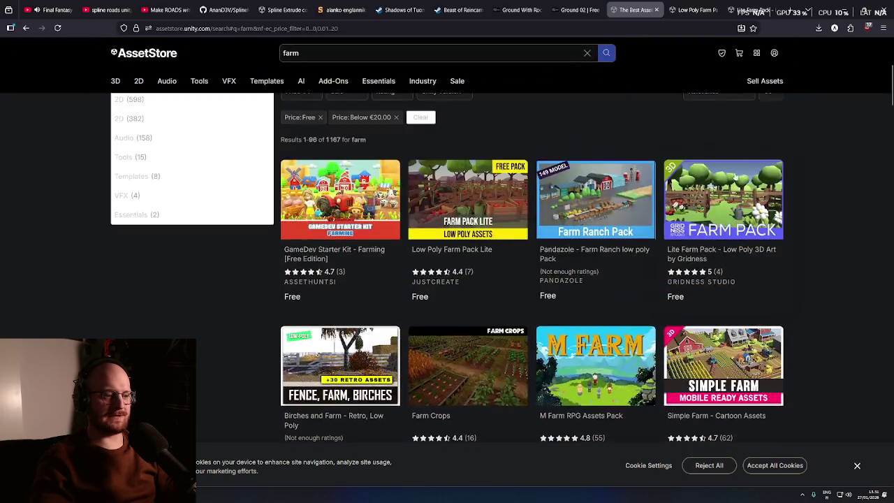
{"action": "scroll", "coordinate": [412, 217], "scroll_direction": "up", "scroll_amount": 1}
{"action": "left_click", "coordinate": [398, 210]}
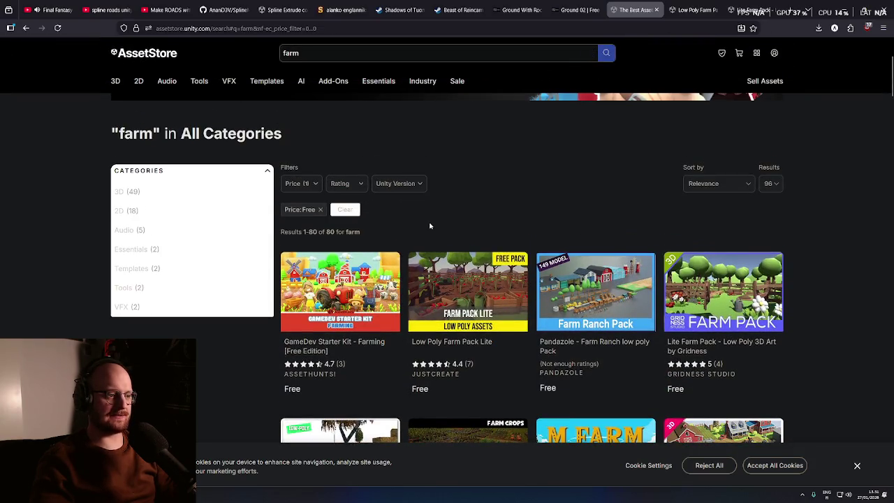
{"action": "middle_click", "coordinate": [815, 296]}
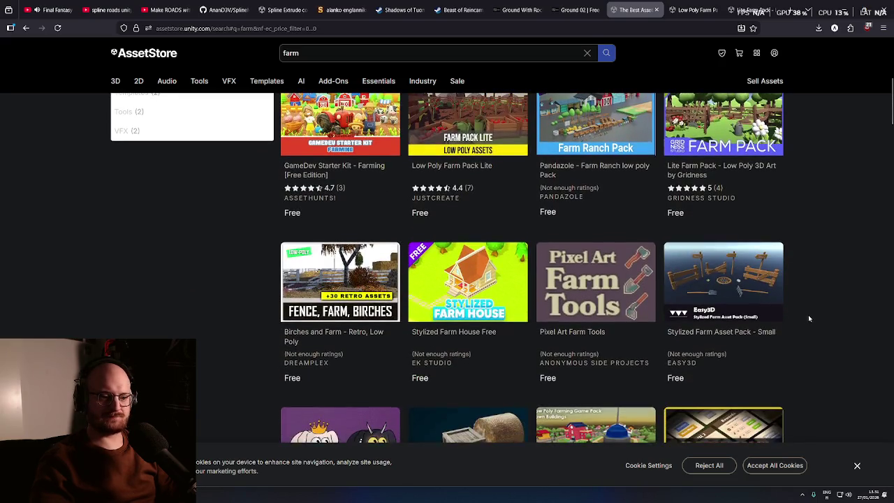
{"action": "middle_click", "coordinate": [846, 323]}
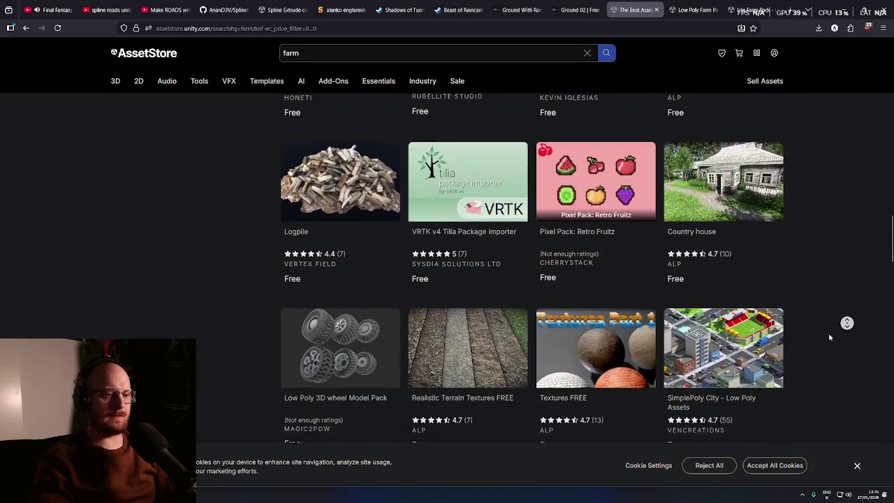
{"action": "middle_click", "coordinate": [830, 334]}
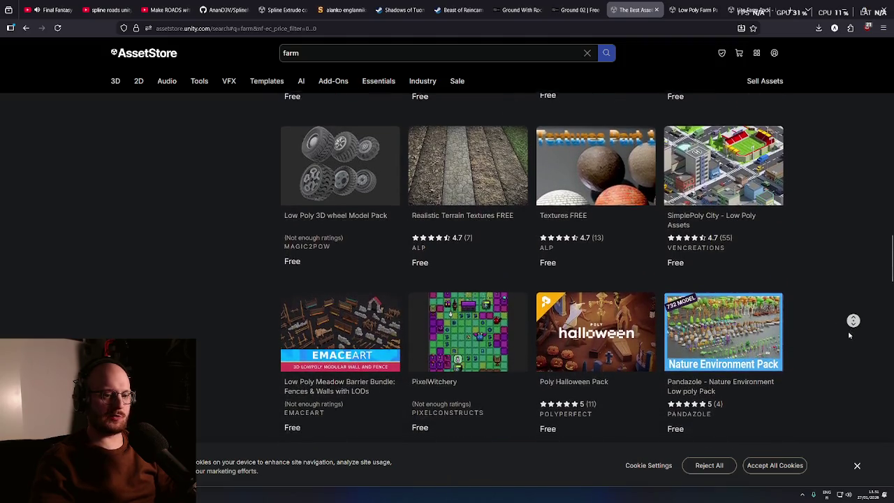
{"action": "middle_click", "coordinate": [849, 336]}
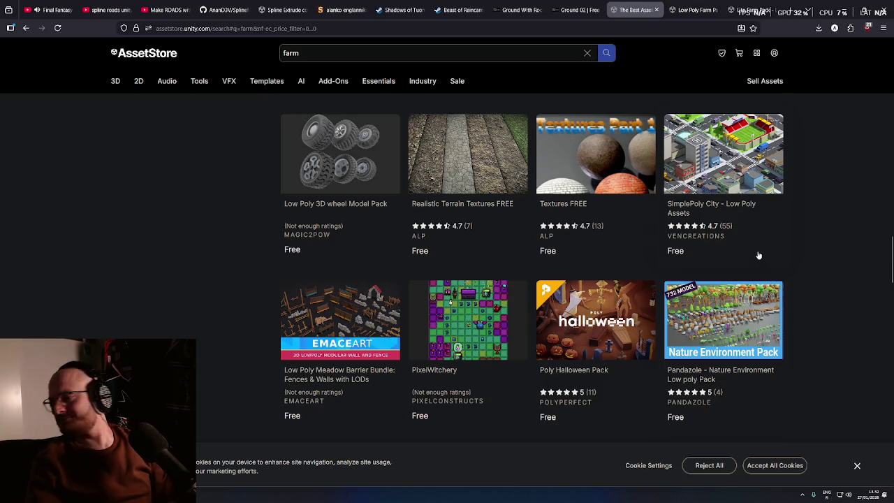
{"action": "middle_click", "coordinate": [814, 303]}
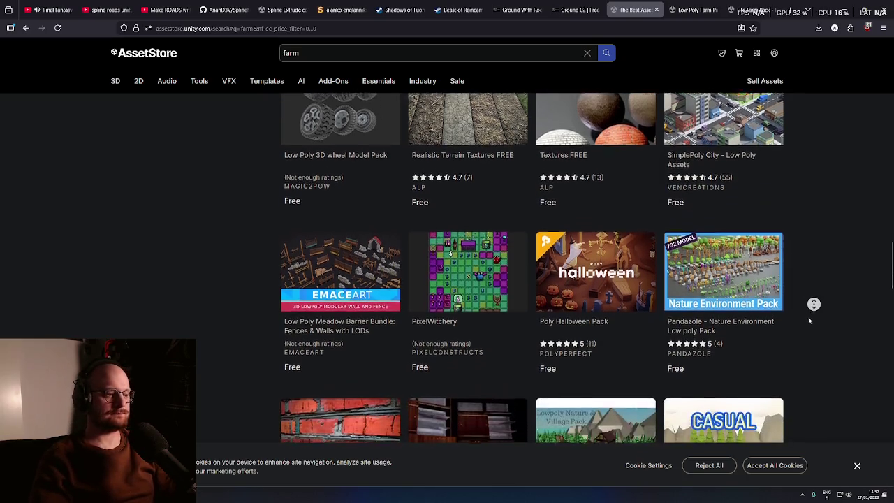
{"action": "middle_click", "coordinate": [807, 316]}
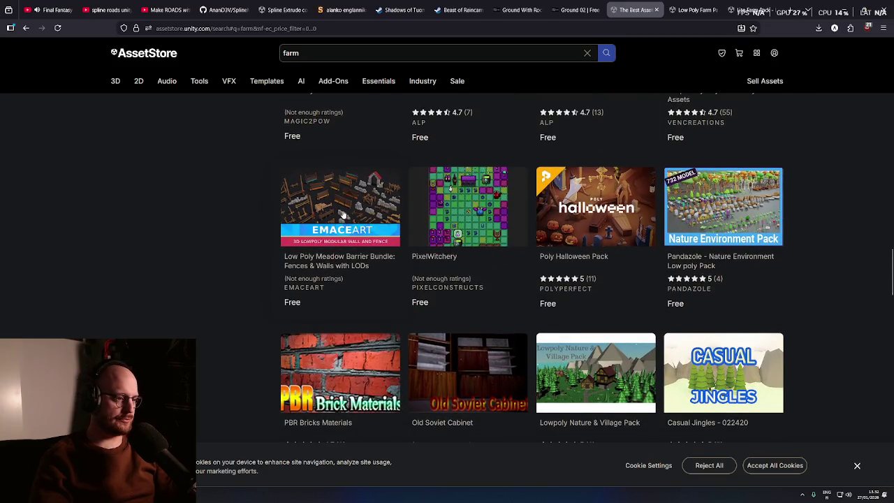
{"action": "middle_click", "coordinate": [236, 207]}
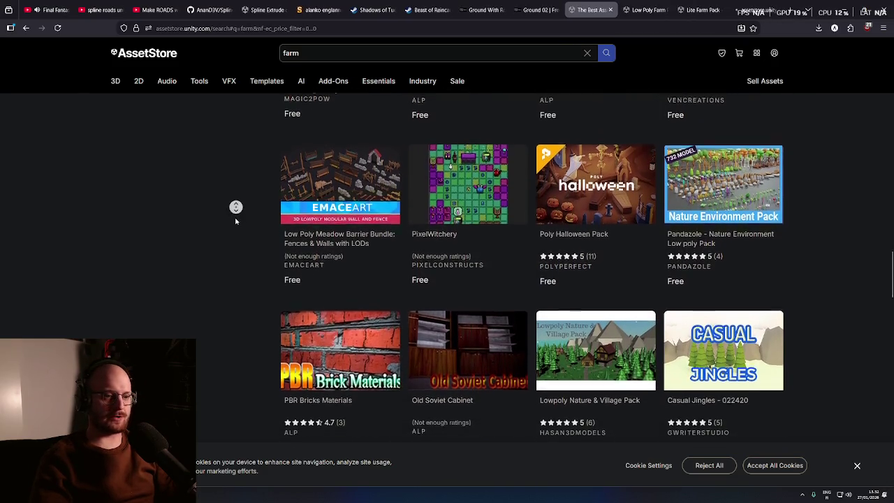
{"action": "middle_click", "coordinate": [227, 227]}
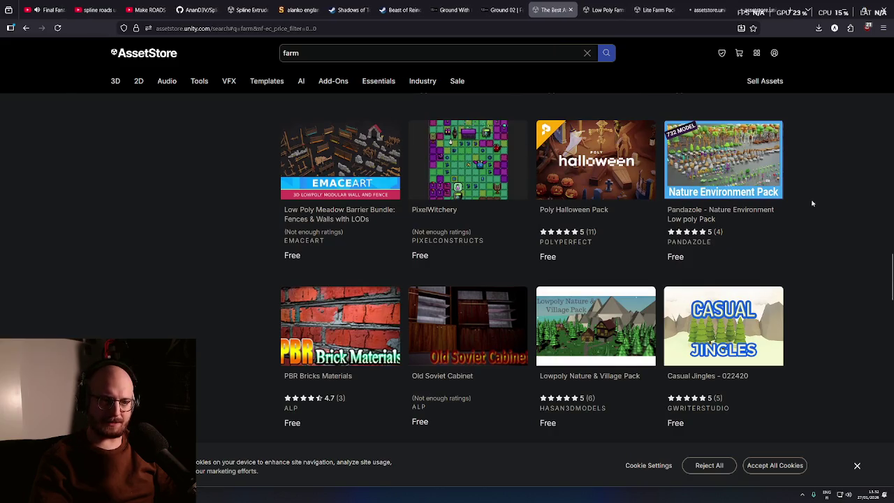
{"action": "middle_click", "coordinate": [821, 213]}
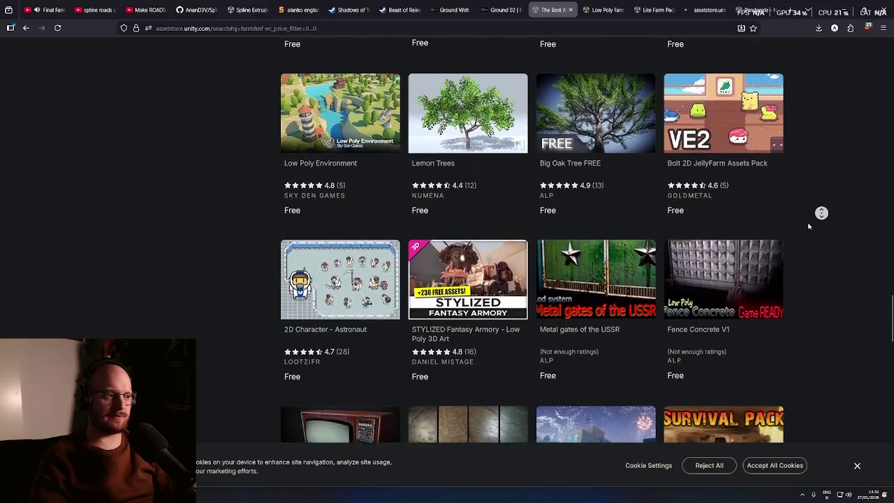
{"action": "middle_click", "coordinate": [811, 219]}
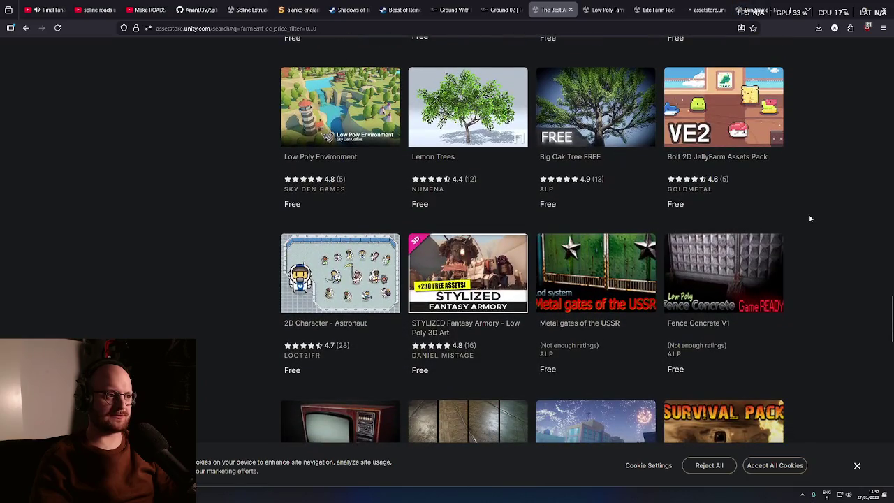
{"action": "middle_click", "coordinate": [809, 212]}
{"action": "middle_click", "coordinate": [202, 136]}
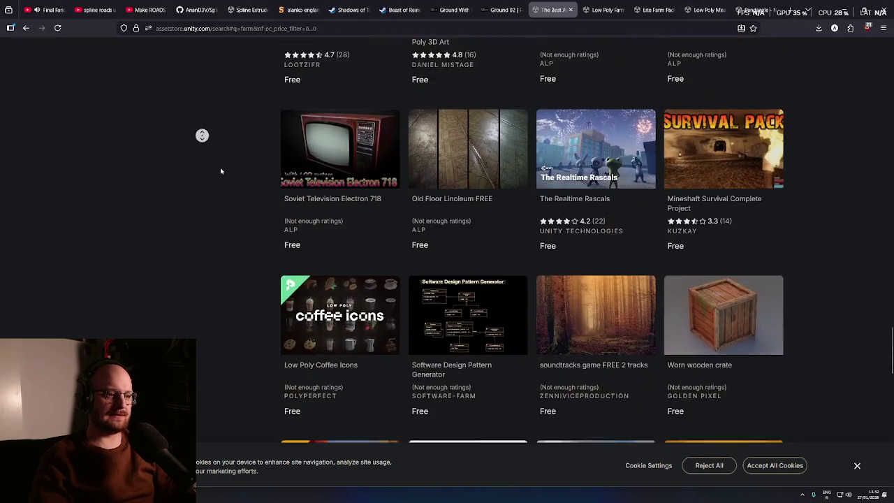
{"action": "middle_click", "coordinate": [220, 178]}
{"action": "scroll", "coordinate": [223, 188], "scroll_direction": "down", "scroll_amount": 5}
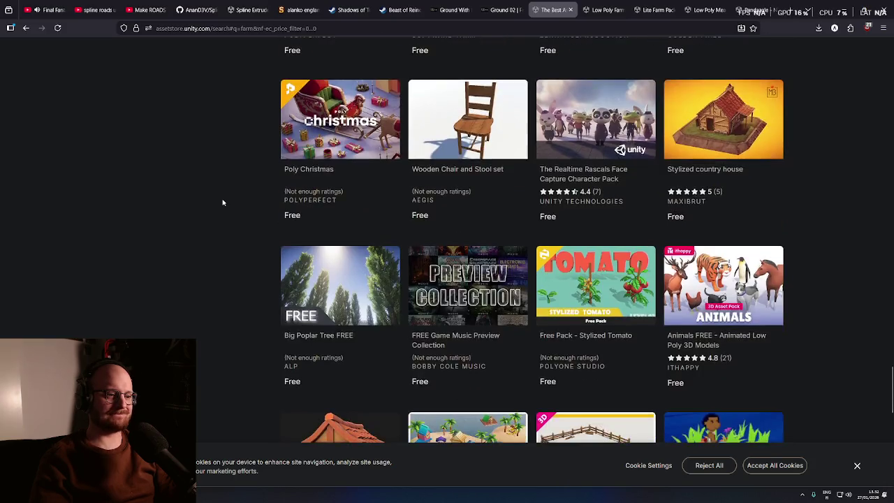
{"action": "scroll", "coordinate": [223, 202], "scroll_direction": "down", "scroll_amount": 3}
{"action": "middle_click", "coordinate": [263, 225]}
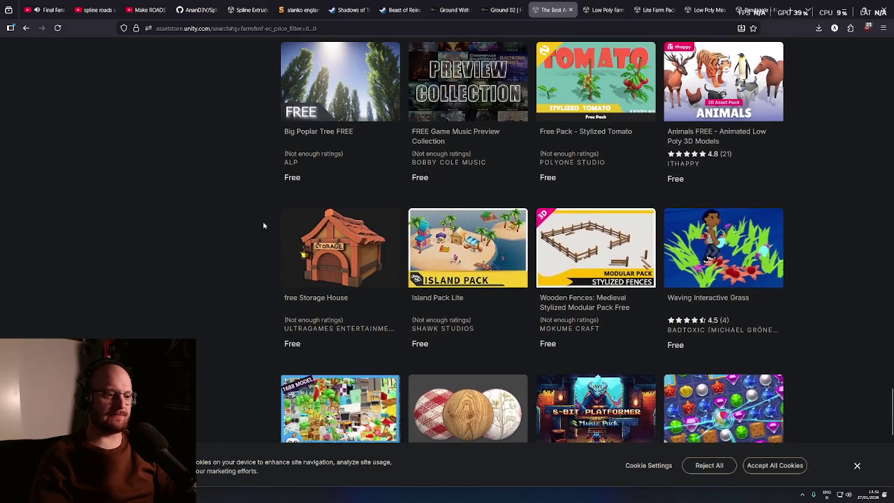
{"action": "middle_click", "coordinate": [189, 223]}
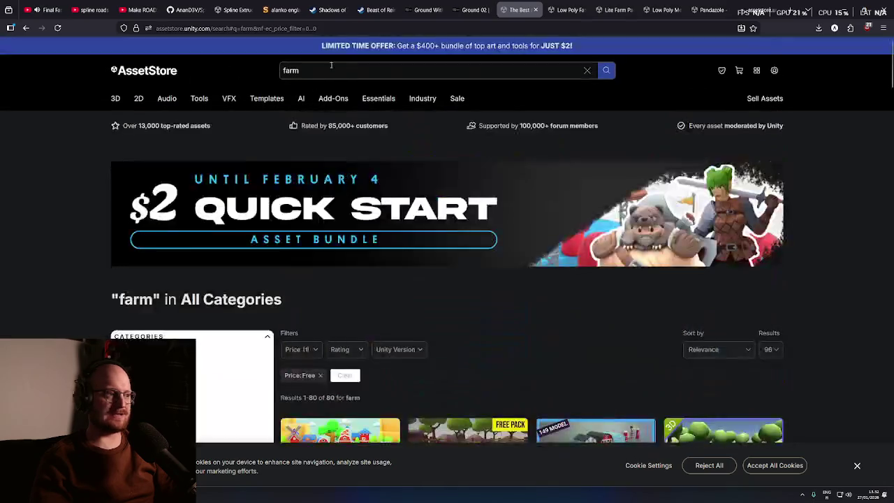
- Change the search from 'farm' to 'windmill' and scroll through the results
{"action": "left_click", "coordinate": [328, 75]}
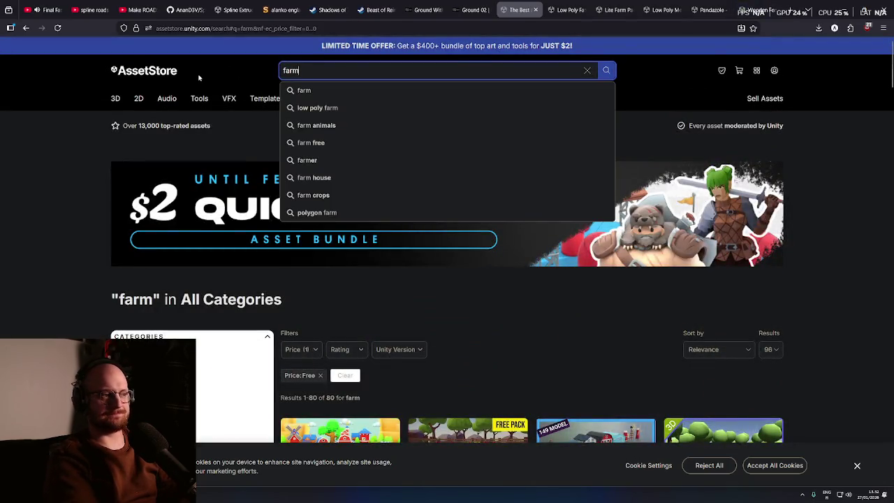
{"action": "type", "text": "windmill"}
{"action": "key", "text": "Return"}
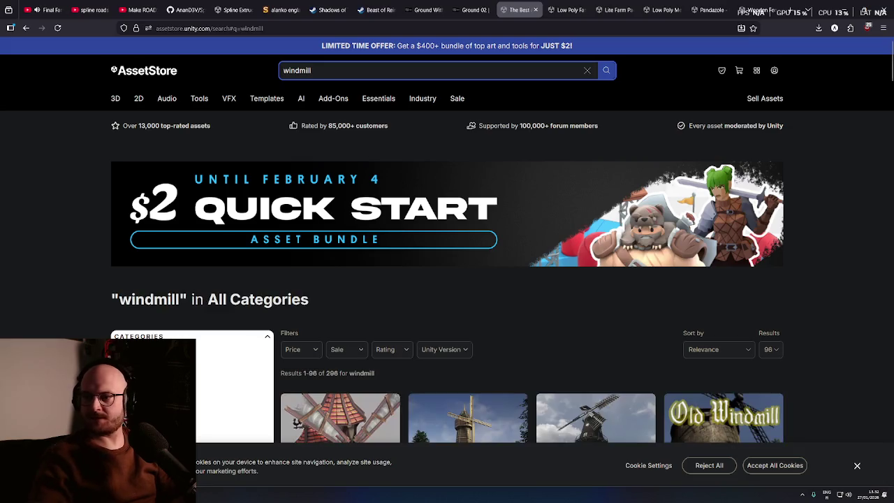
{"action": "mouse_move", "coordinate": [138, 98]}
{"action": "scroll", "coordinate": [58, 231], "scroll_direction": "down", "scroll_amount": 3}
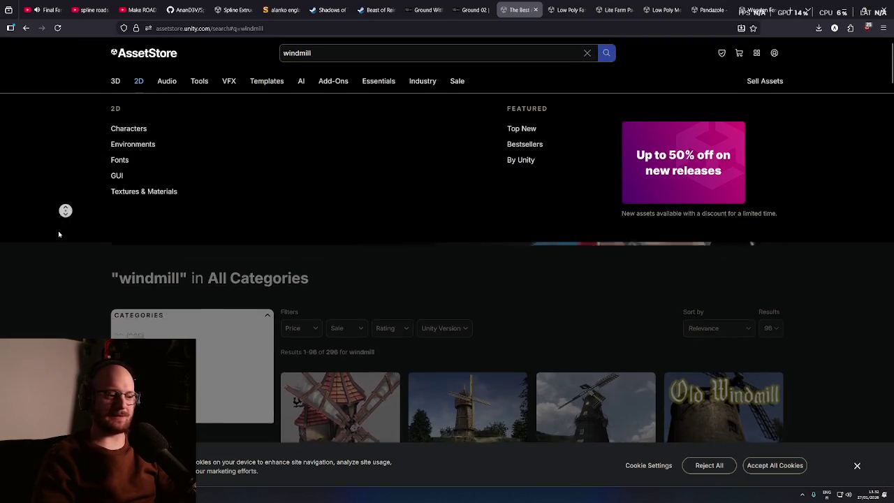
{"action": "scroll", "coordinate": [49, 239], "scroll_direction": "down", "scroll_amount": 1}
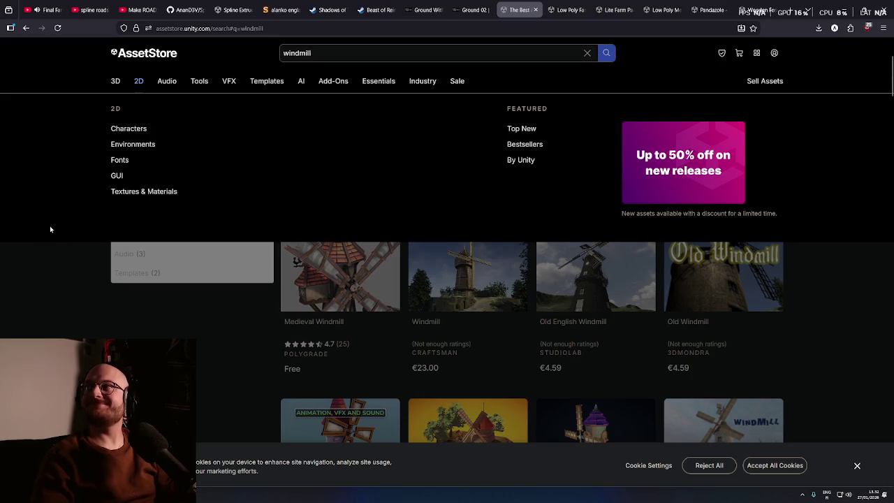
{"action": "scroll", "coordinate": [152, 332], "scroll_direction": "down", "scroll_amount": 2}
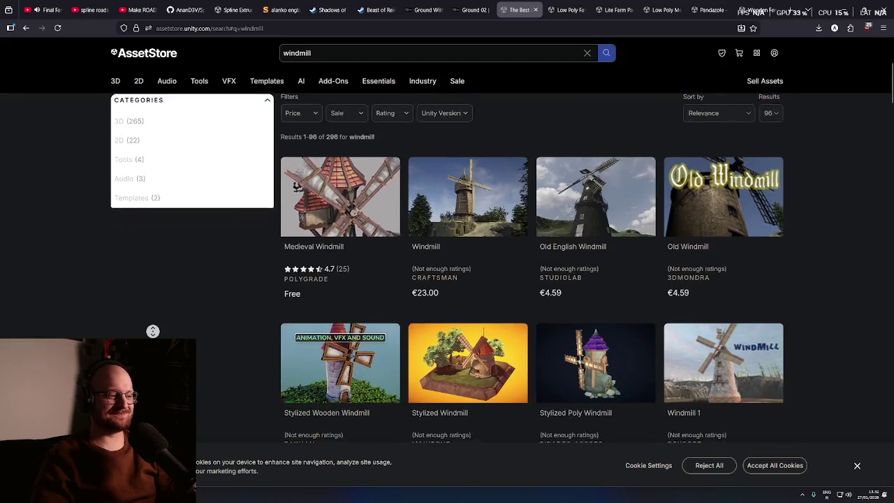
- Open several windmill results in new background tabs
{"action": "middle_click", "coordinate": [224, 319]}
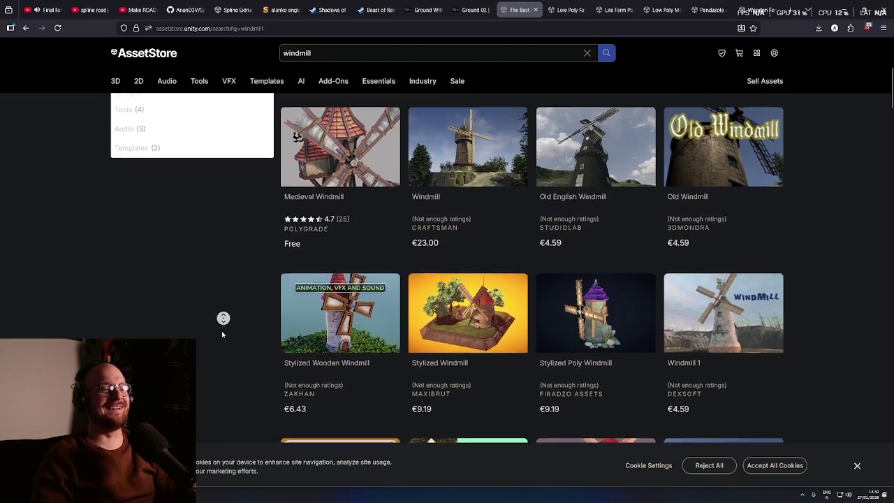
{"action": "middle_click", "coordinate": [235, 318]}
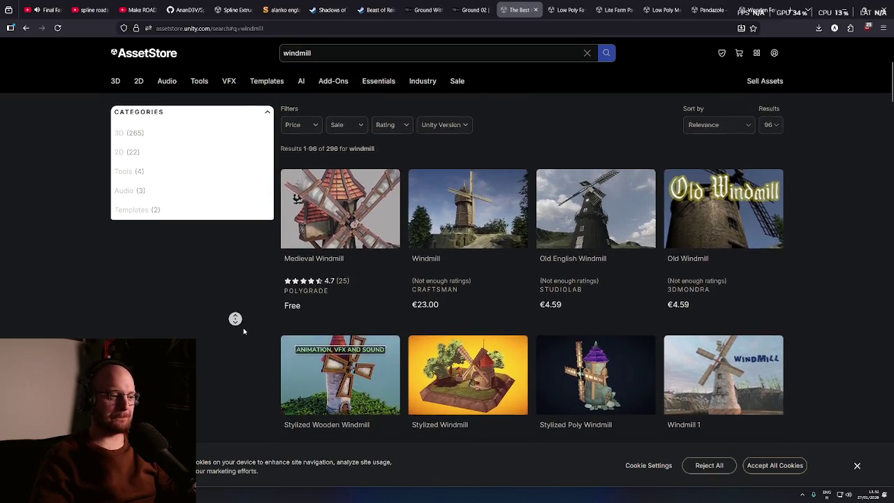
{"action": "middle_click", "coordinate": [243, 334]}
{"action": "middle_click", "coordinate": [244, 333]}
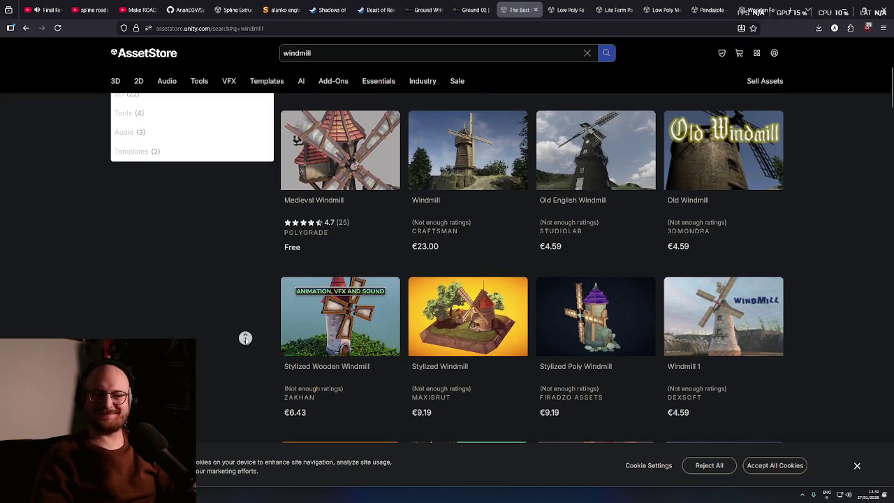
{"action": "middle_click", "coordinate": [253, 339]}
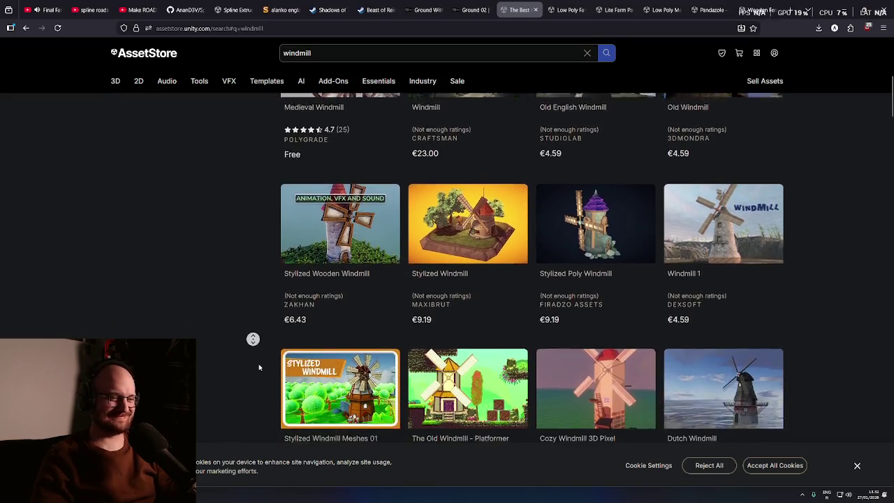
{"action": "middle_click", "coordinate": [263, 335]}
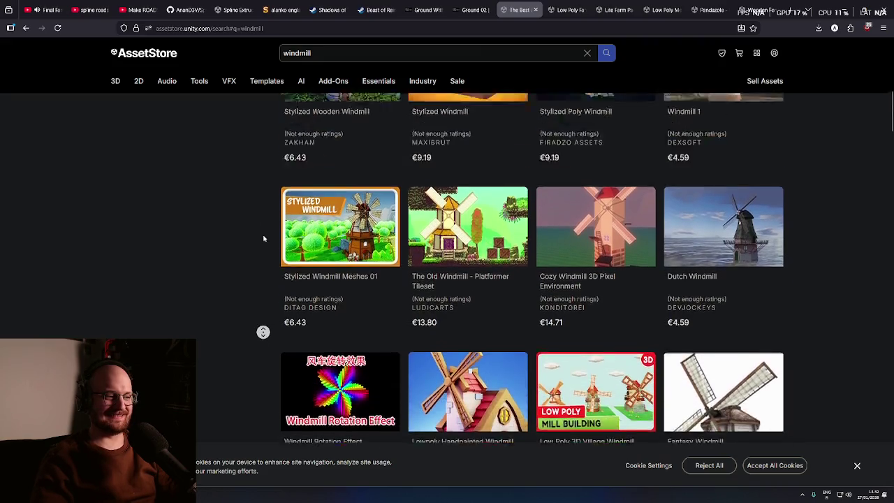
{"action": "scroll", "coordinate": [263, 238], "scroll_direction": "up", "scroll_amount": 10}
- Filter windmill results to Free, open two in new tabs, then view Low Poly Farm Pack Lite
{"action": "left_click", "coordinate": [300, 211]}
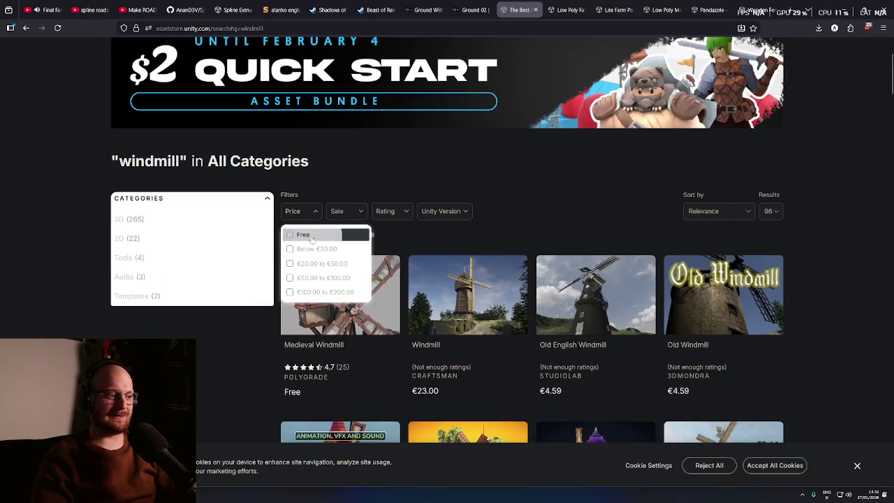
{"action": "left_click", "coordinate": [312, 239]}
{"action": "middle_click", "coordinate": [240, 343]}
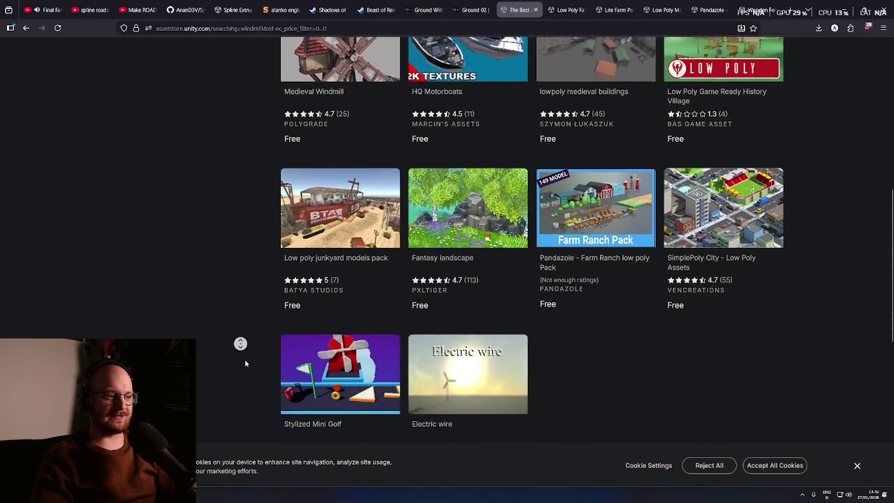
{"action": "middle_click", "coordinate": [250, 368]}
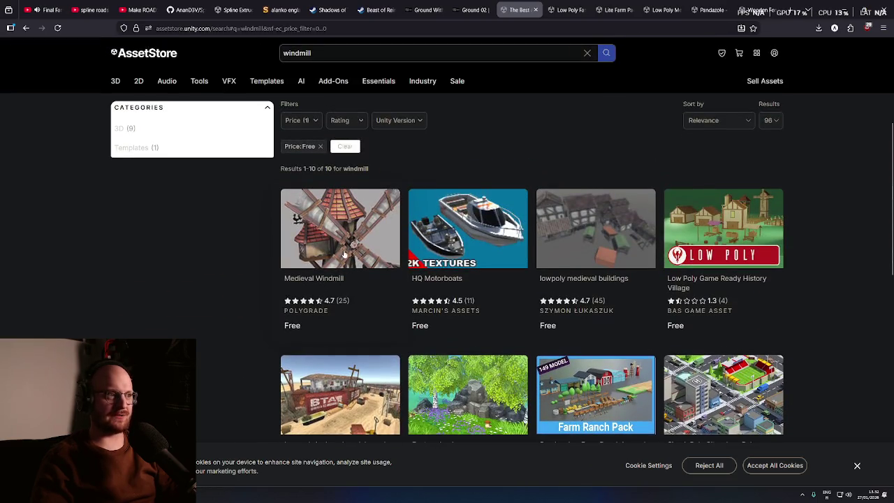
{"action": "left_click", "coordinate": [531, 9]}
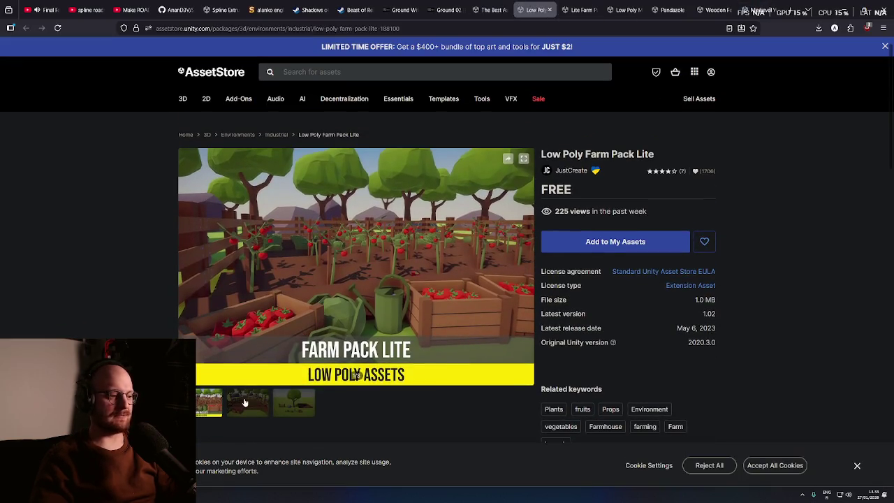
- View the second and third Low Poly Farm Pack Lite previews, read the description, then return to the gallery
{"action": "left_click", "coordinate": [243, 399]}
{"action": "left_click", "coordinate": [278, 381]}
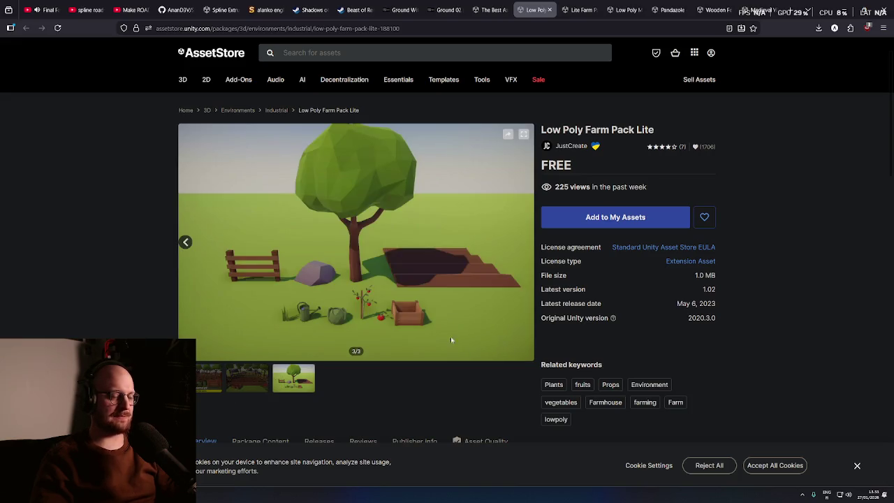
{"action": "scroll", "coordinate": [493, 261], "scroll_direction": "down", "scroll_amount": 1}
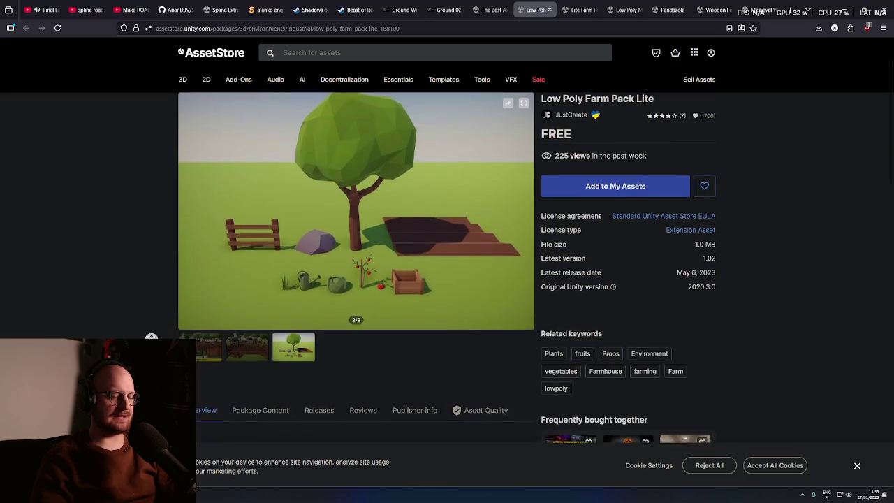
{"action": "scroll", "coordinate": [447, 249], "scroll_direction": "down", "scroll_amount": 1}
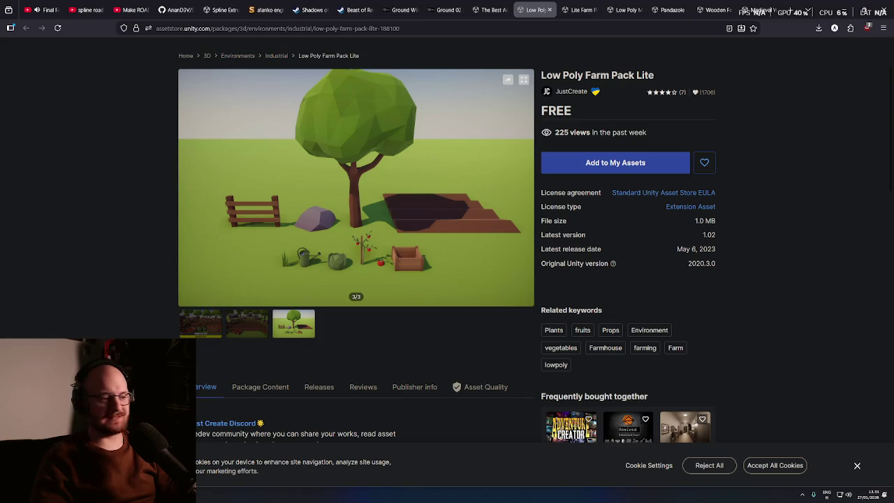
{"action": "scroll", "coordinate": [402, 243], "scroll_direction": "down", "scroll_amount": 1}
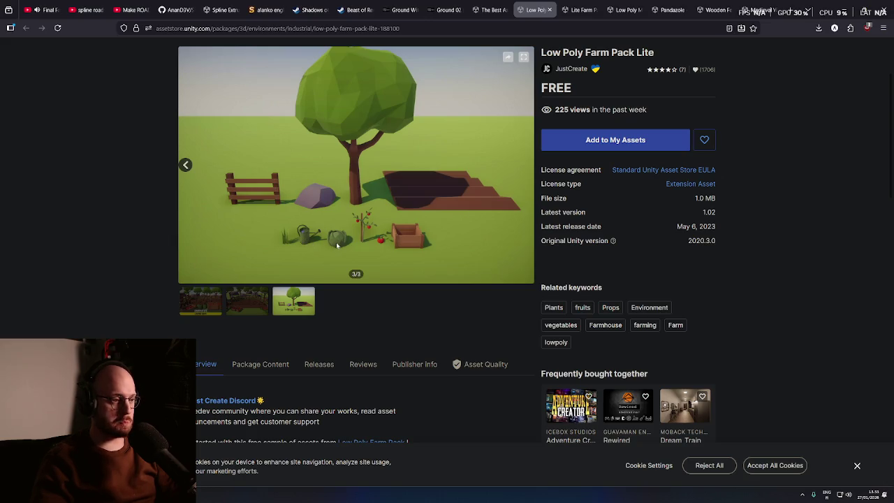
{"action": "scroll", "coordinate": [387, 294], "scroll_direction": "down", "scroll_amount": 2}
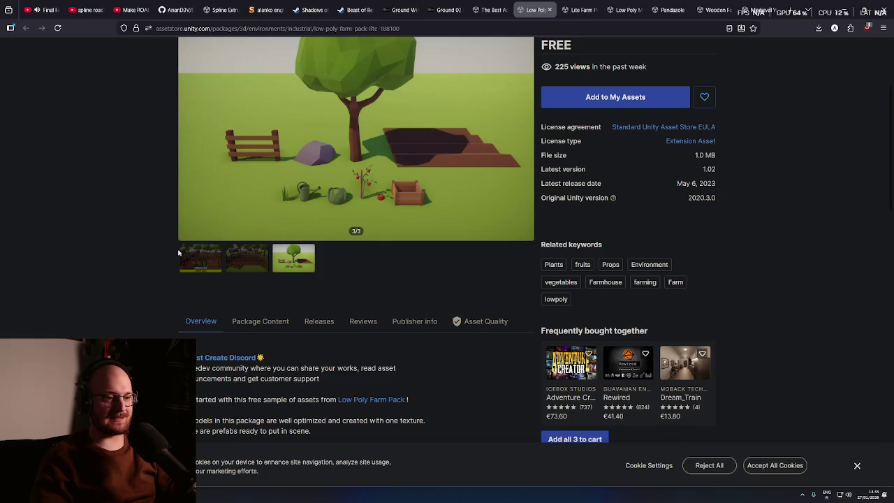
{"action": "middle_click", "coordinate": [176, 251]}
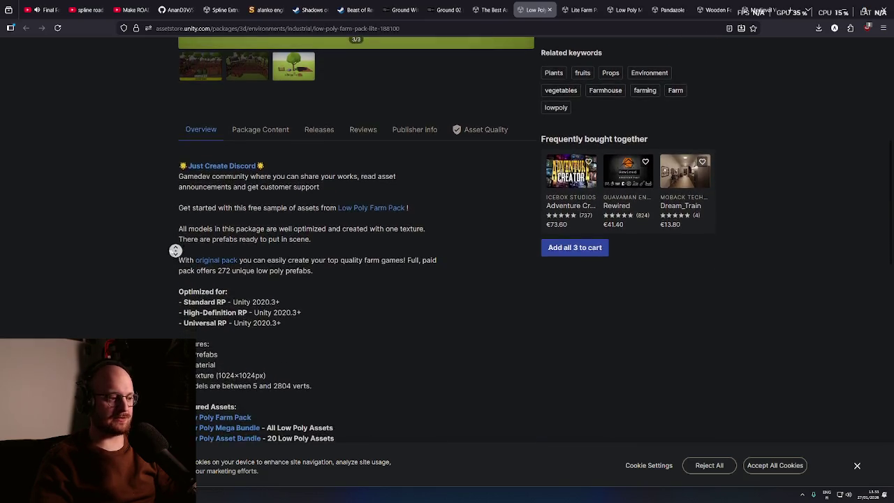
{"action": "scroll", "coordinate": [198, 213], "scroll_direction": "up", "scroll_amount": 5}
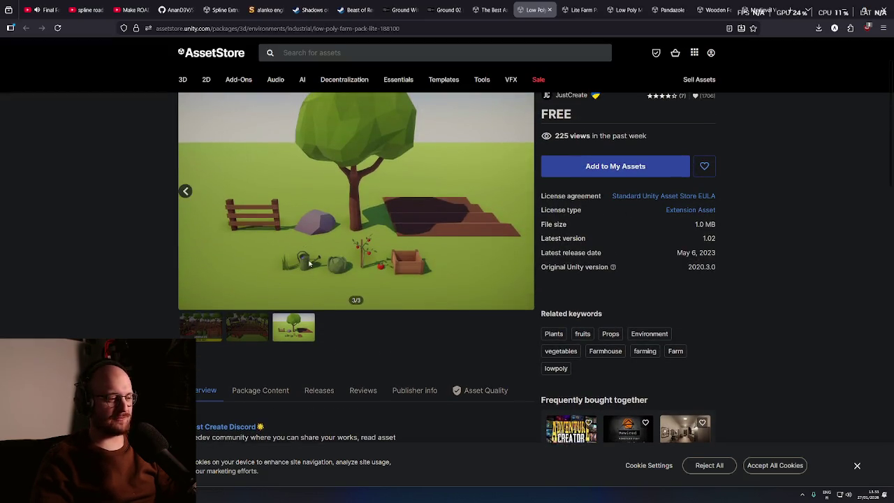
{"action": "scroll", "coordinate": [161, 264], "scroll_direction": "up", "scroll_amount": 2}
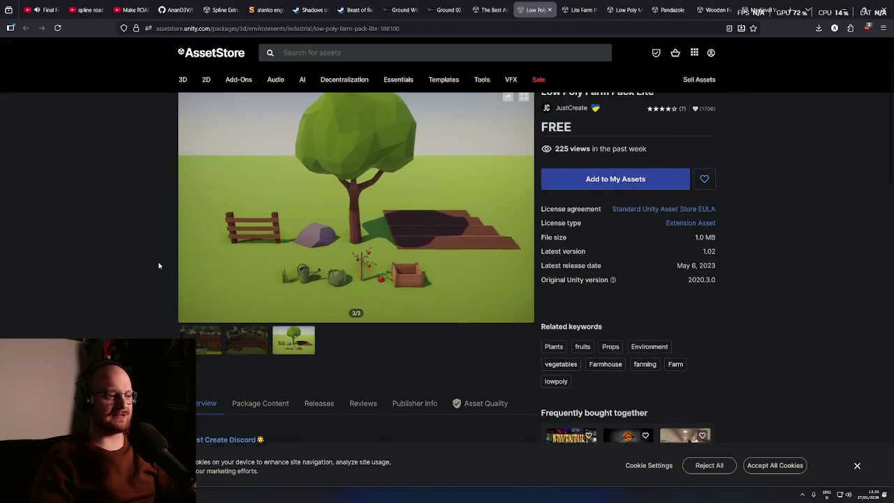
- On the Lite Farm Pack page, view preview images two through six
{"action": "left_click", "coordinate": [576, 5]}
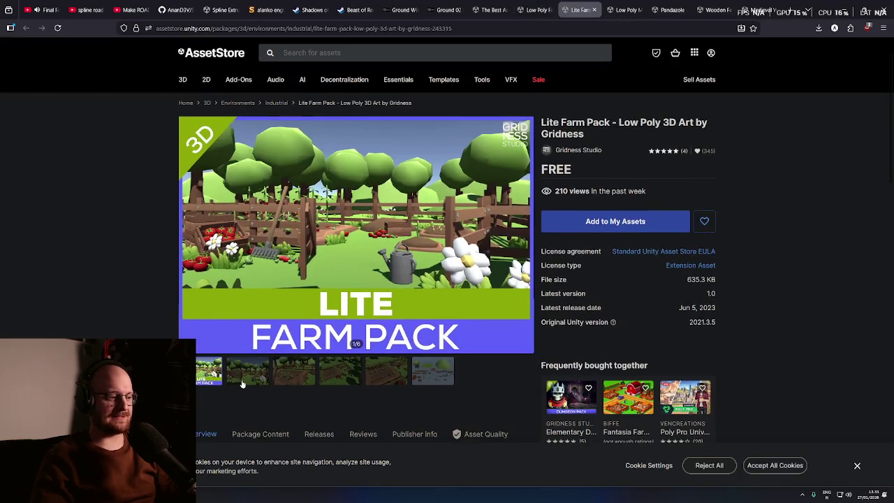
{"action": "left_click", "coordinate": [243, 383]}
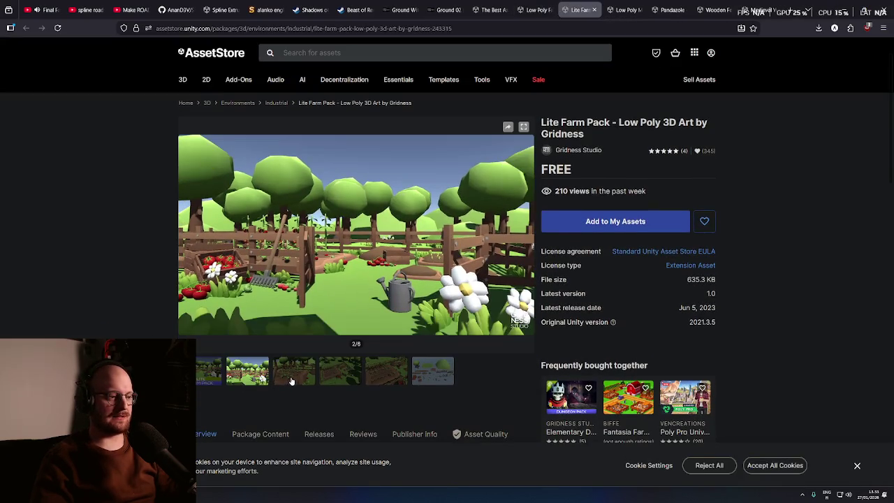
{"action": "left_click", "coordinate": [292, 381]}
{"action": "left_click", "coordinate": [327, 381]}
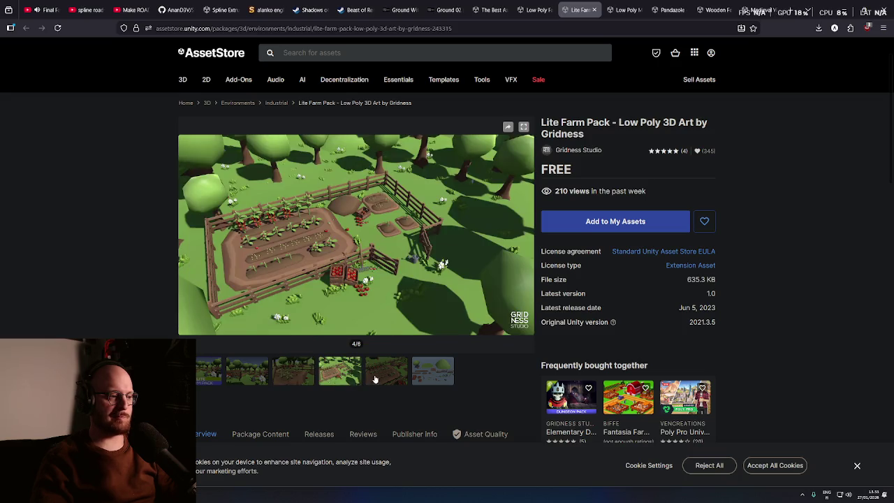
{"action": "left_click", "coordinate": [377, 381]}
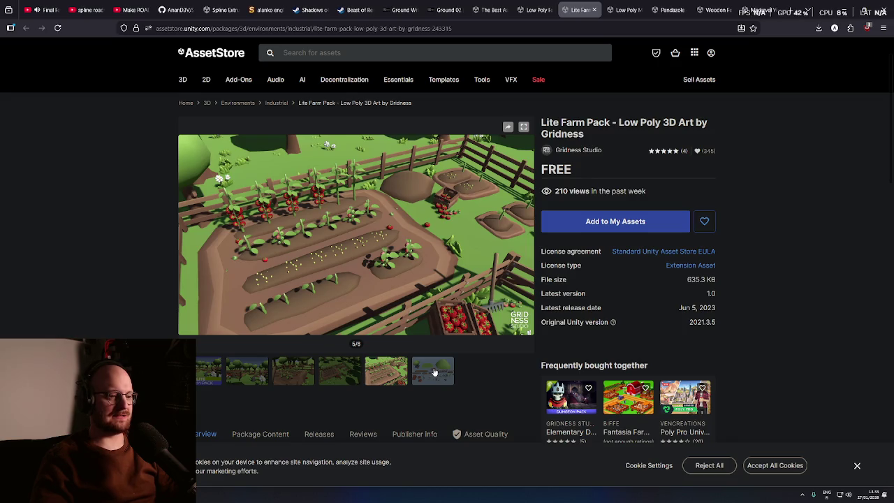
{"action": "left_click", "coordinate": [434, 371]}
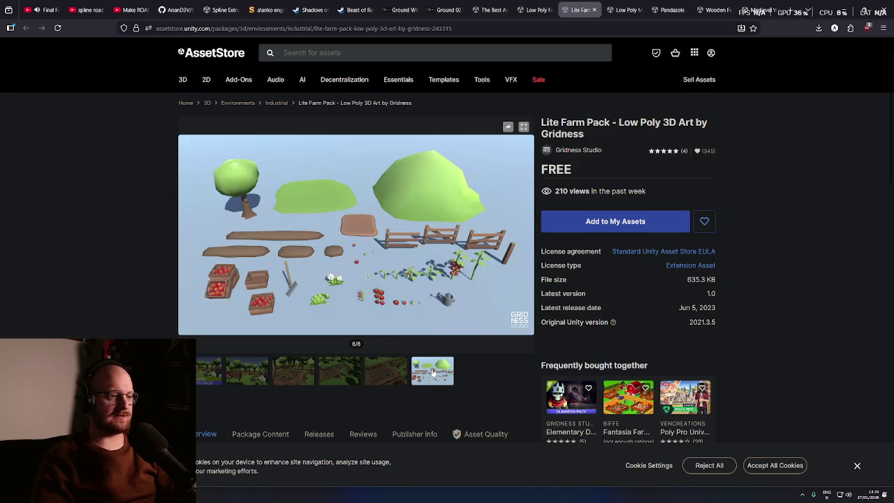
- Skim the Lite Farm Pack description, then close its page to reach the Meadow Barrier Bundle
{"action": "scroll", "coordinate": [433, 371], "scroll_direction": "down", "scroll_amount": 1}
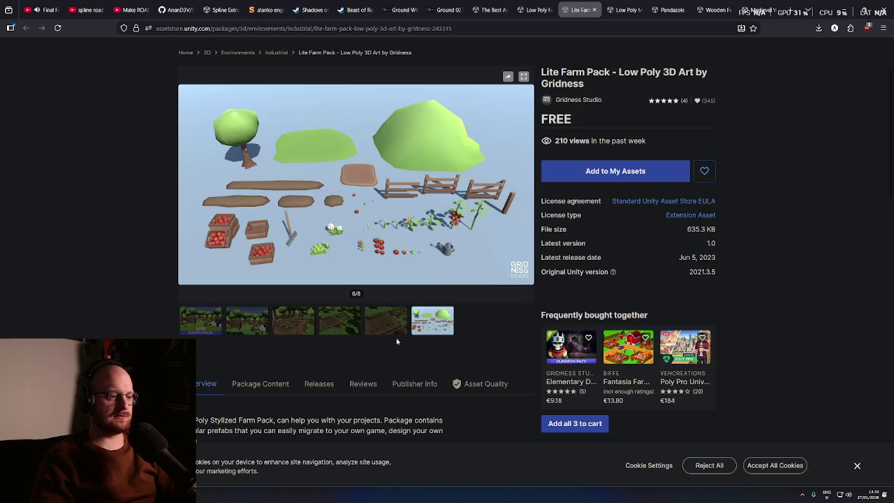
{"action": "scroll", "coordinate": [452, 333], "scroll_direction": "down", "scroll_amount": 1}
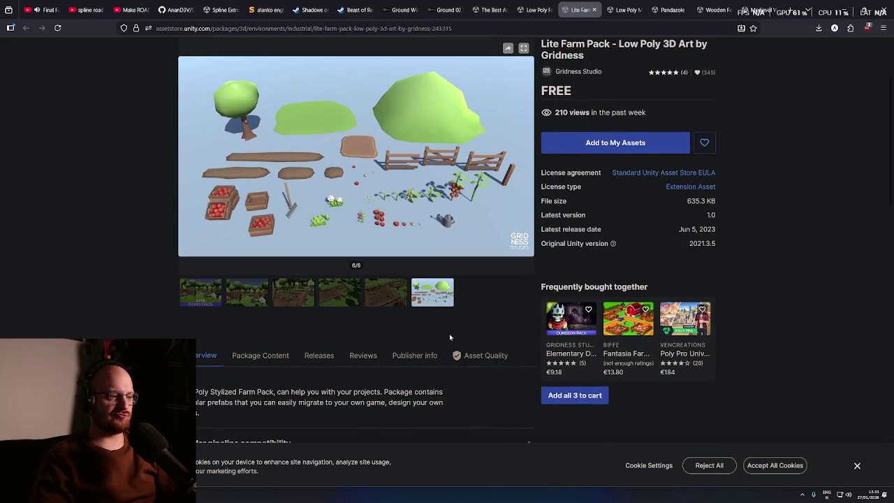
{"action": "scroll", "coordinate": [452, 331], "scroll_direction": "up", "scroll_amount": 1}
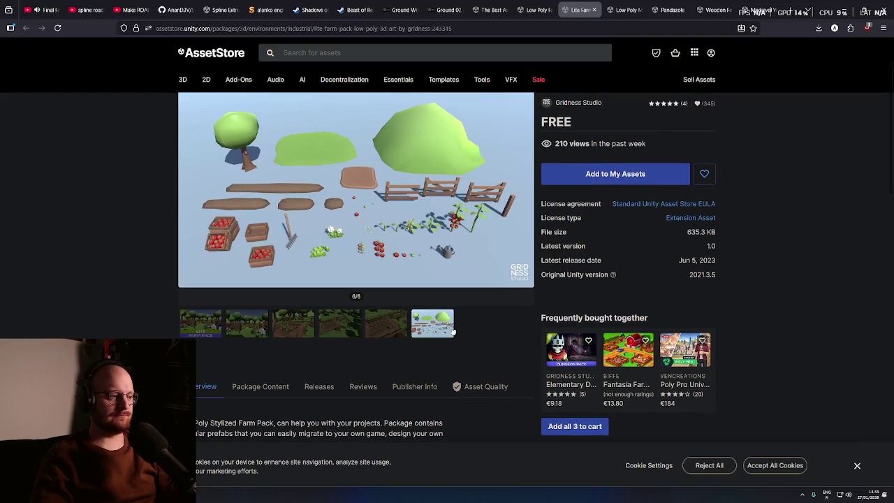
{"action": "left_click", "coordinate": [594, 10]}
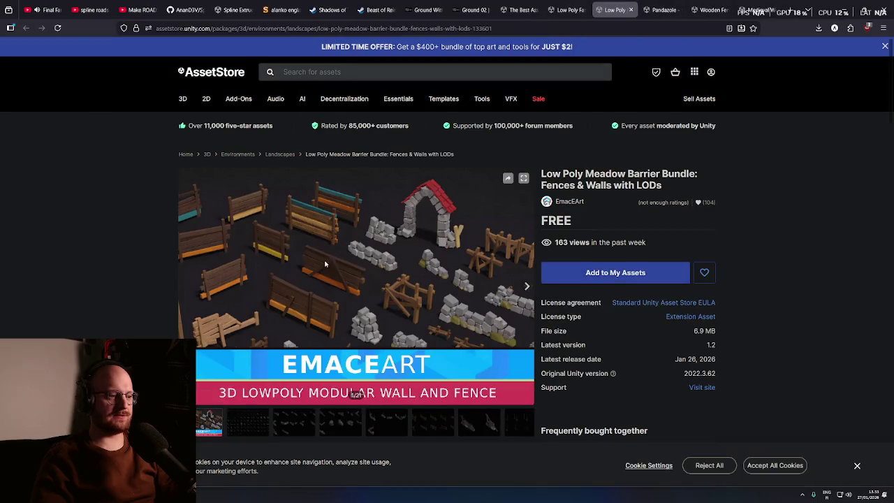
- View the second through fifth Meadow Barrier Bundle preview images
{"action": "scroll", "coordinate": [299, 310], "scroll_direction": "down", "scroll_amount": 2}
{"action": "left_click", "coordinate": [257, 368]}
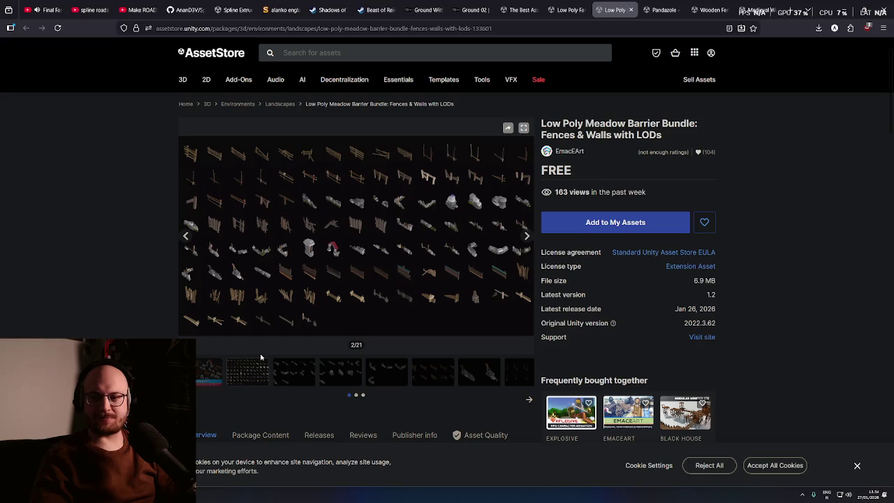
{"action": "scroll", "coordinate": [241, 354], "scroll_direction": "down", "scroll_amount": 1}
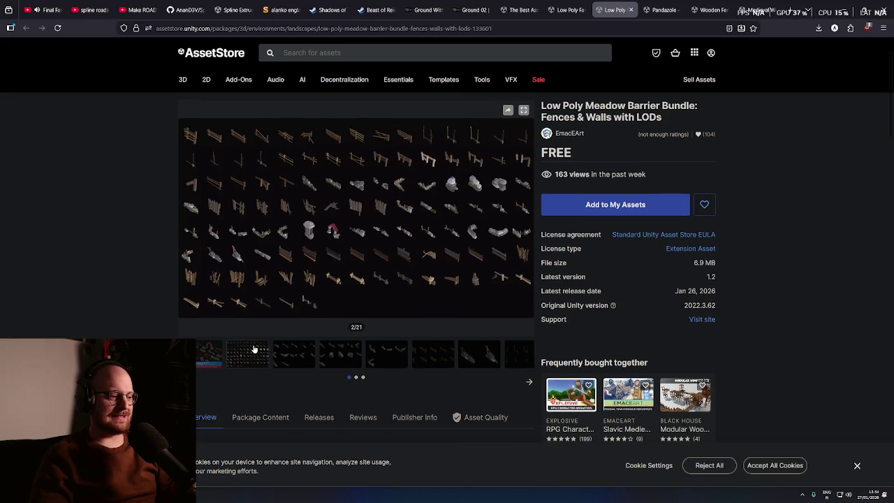
{"action": "scroll", "coordinate": [255, 353], "scroll_direction": "down", "scroll_amount": 1}
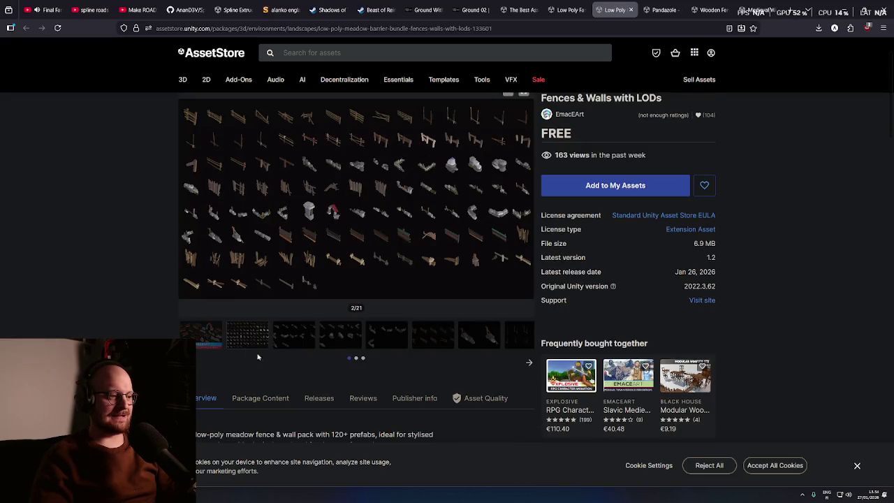
{"action": "left_click", "coordinate": [314, 346]}
{"action": "left_click", "coordinate": [342, 341]}
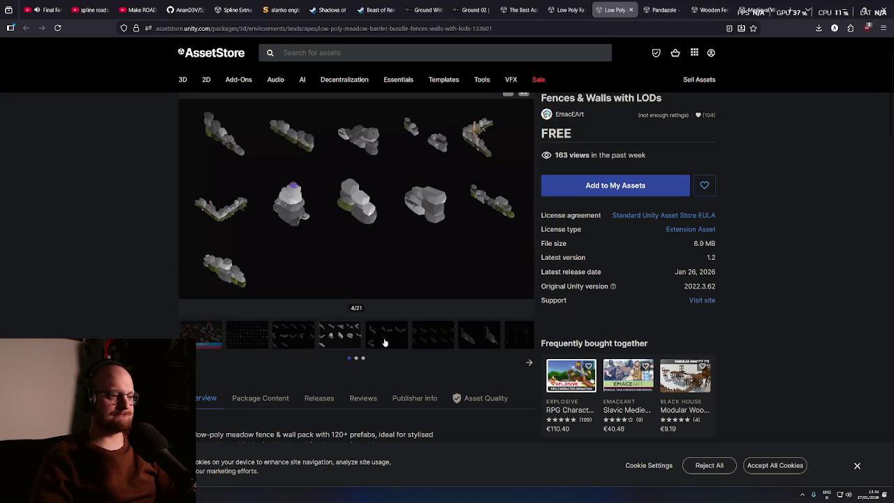
{"action": "left_click", "coordinate": [389, 335]}
- Continue to previews six through eight, ending on image 8/21 of wooden fence posts
{"action": "left_click", "coordinate": [436, 334]}
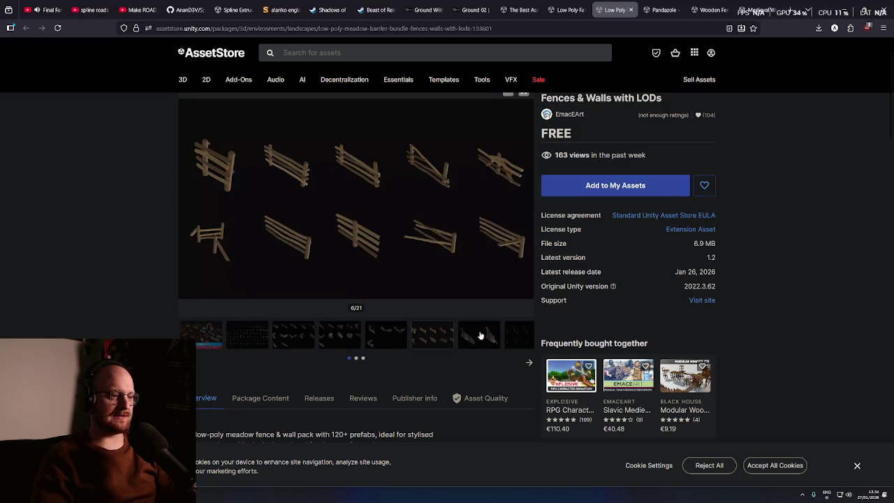
{"action": "left_click", "coordinate": [478, 343]}
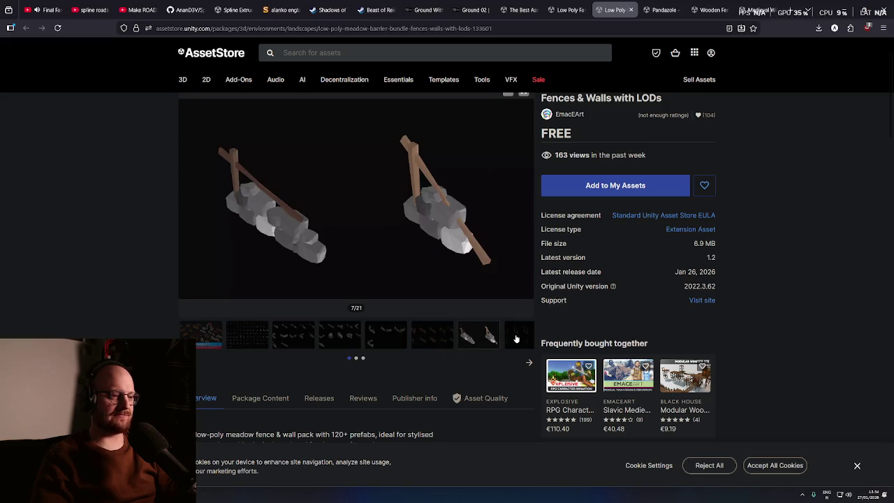
{"action": "left_click", "coordinate": [516, 339]}
{"action": "left_click", "coordinate": [198, 332]}
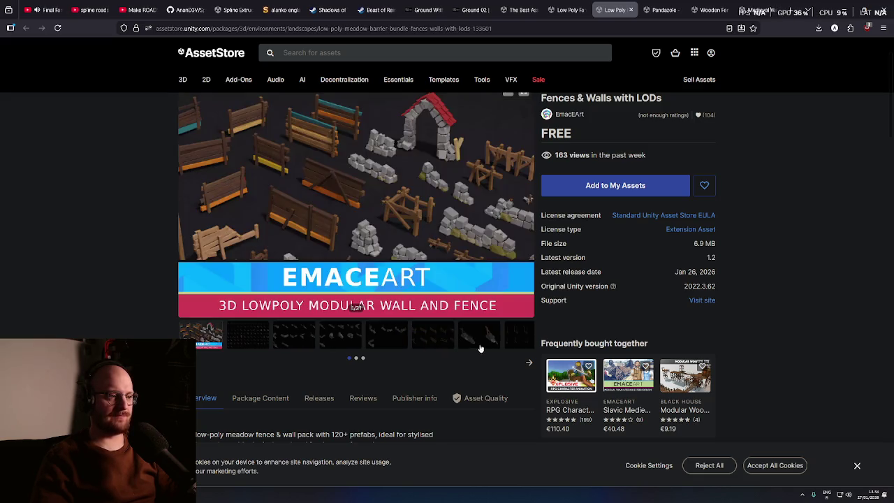
{"action": "left_click", "coordinate": [529, 361]}
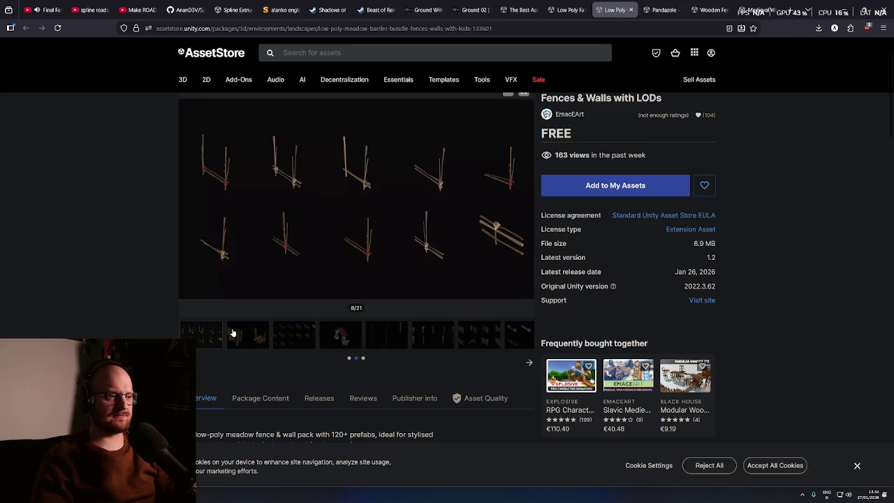